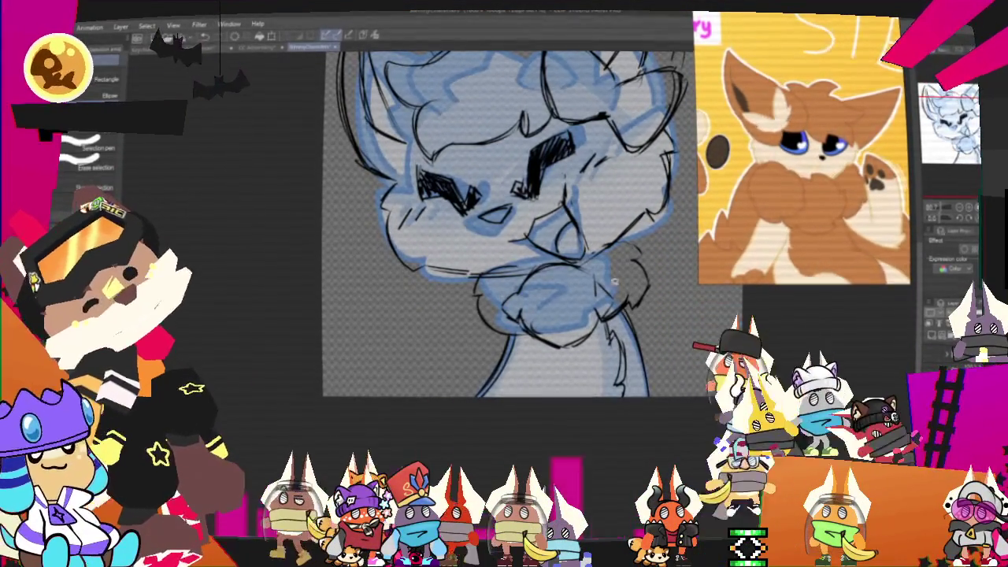
Lasso a small region of the fox's chest, transform it, and clear the selection
left_click_drag(624, 317, 654, 443)
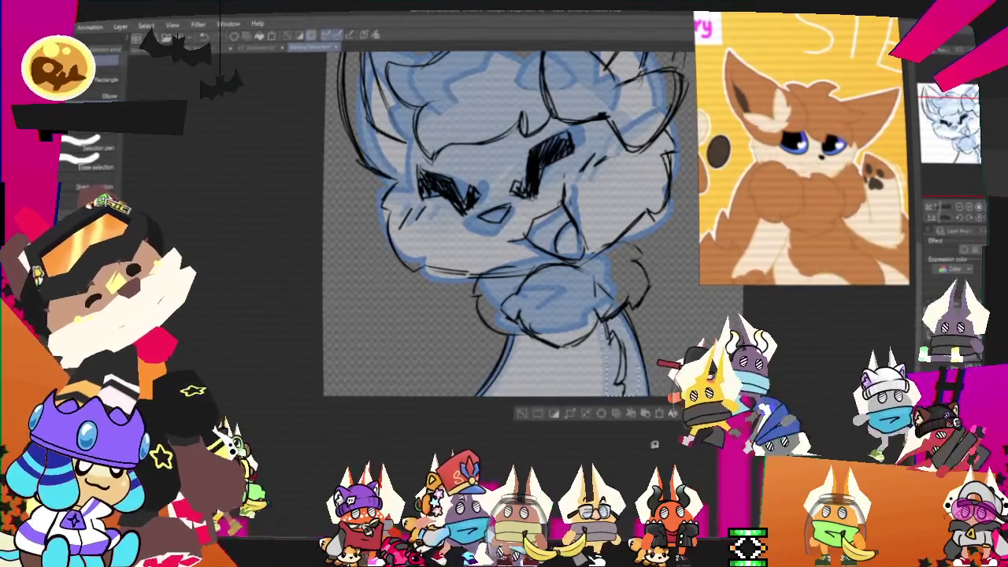
key("ctrl+t")
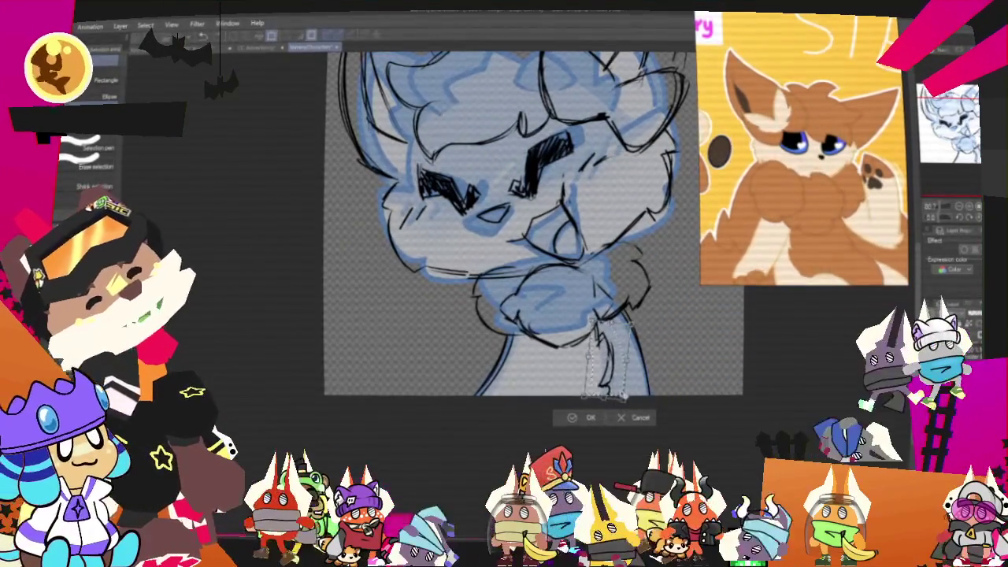
key("ctrl+d")
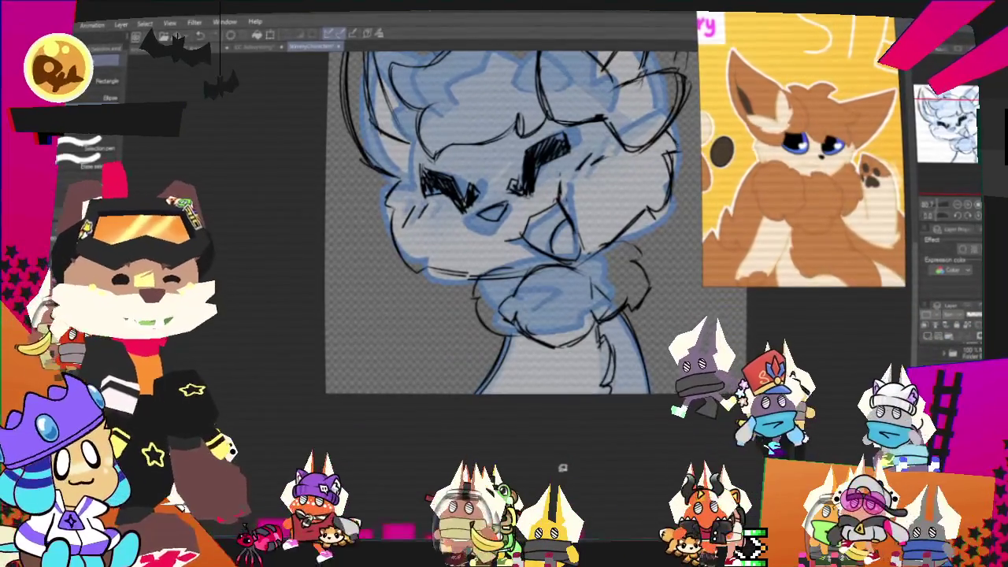
scroll(563, 468, "down", 5)
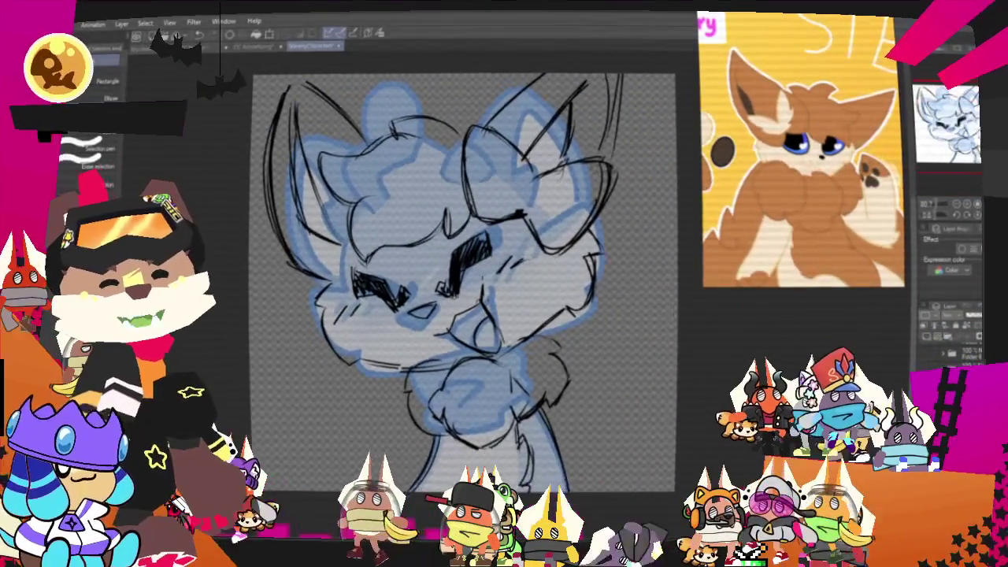
scroll(508, 248, "up", 2)
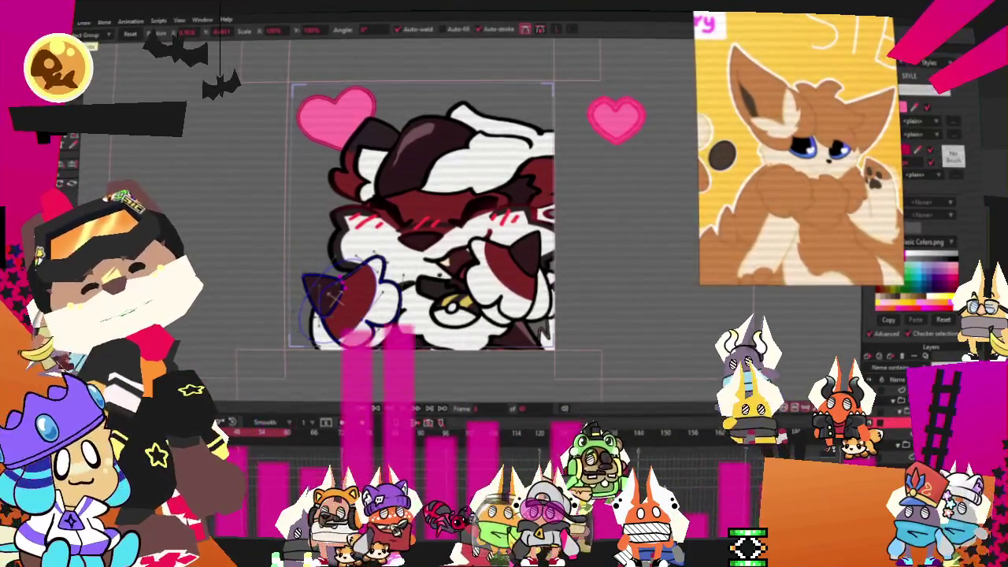
Open the Storyboard .moho project from recent files and play the animation from the start
key("alt+f")
mouse_move(126, 69)
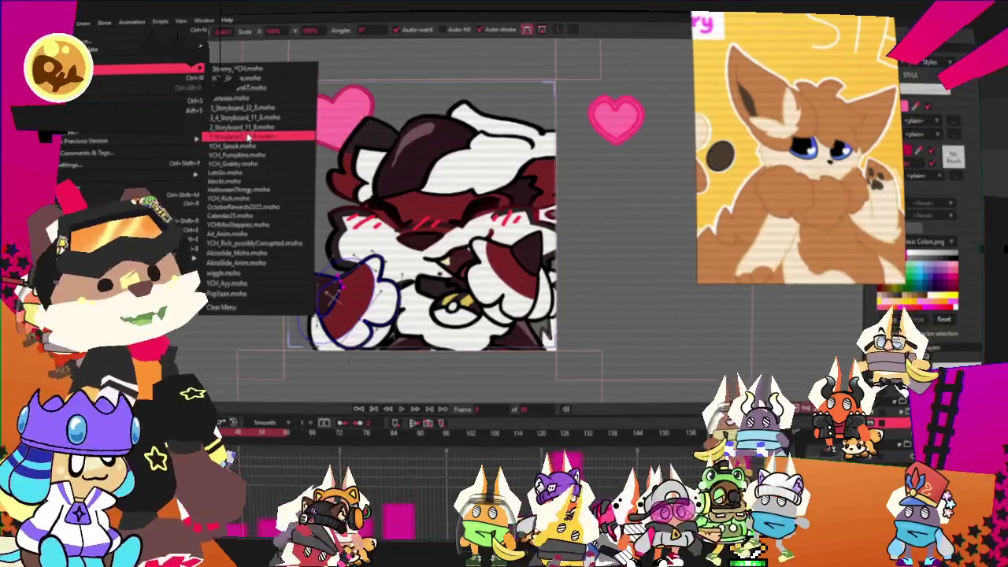
left_click(247, 128)
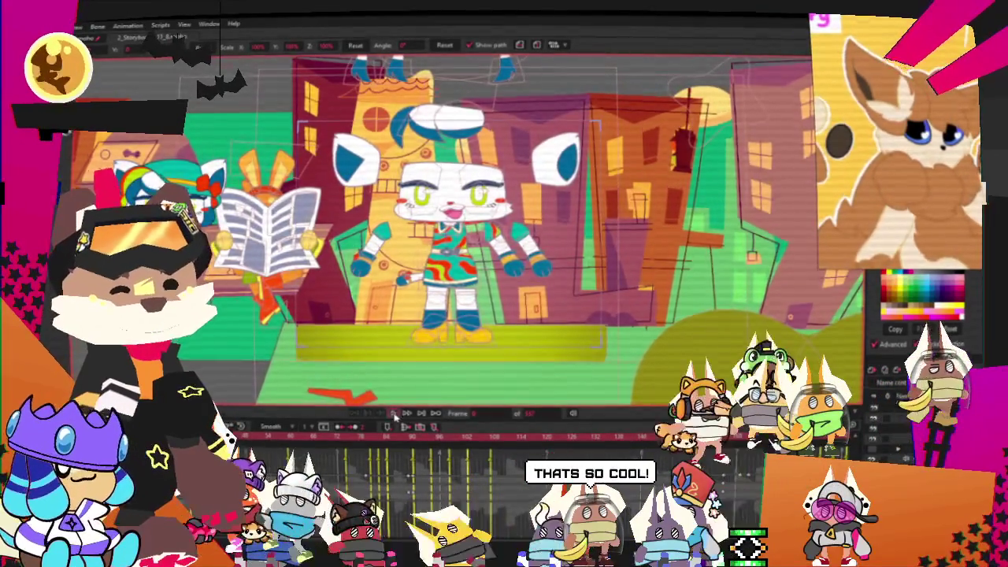
left_click(393, 415)
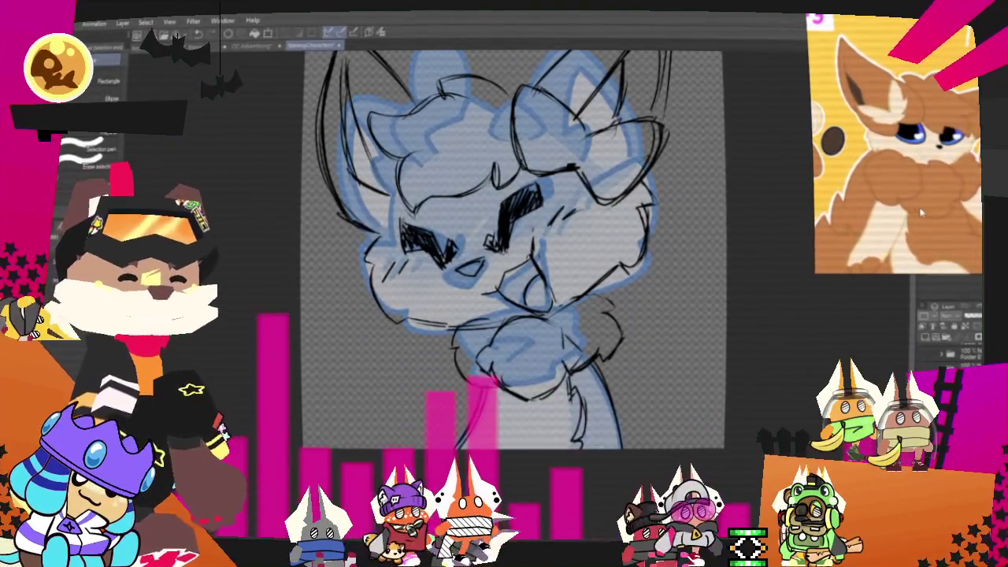
Zoom into the sketch and draw extra lines around the fox's head and ears
scroll(425, 315, "up", 1)
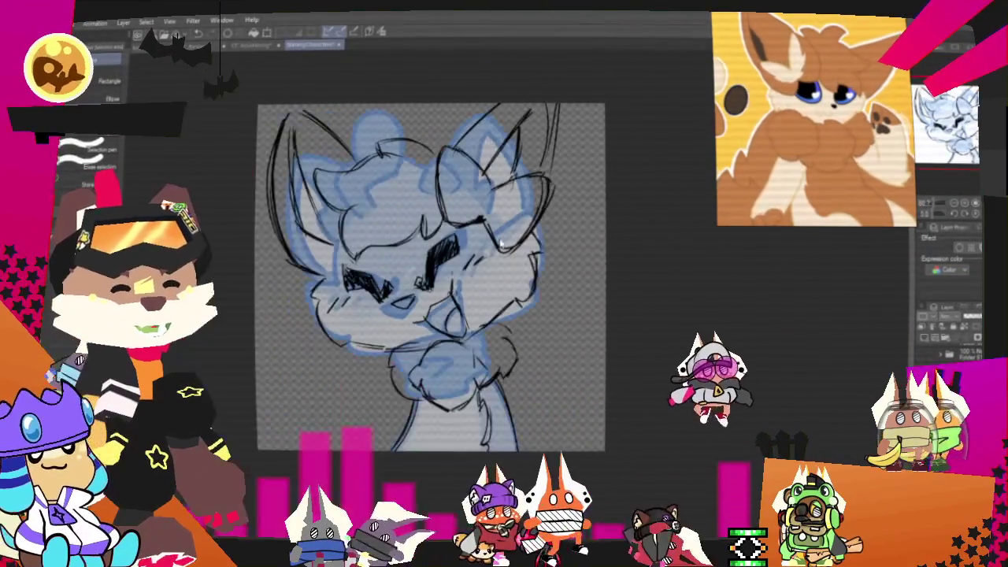
scroll(425, 315, "up", 1)
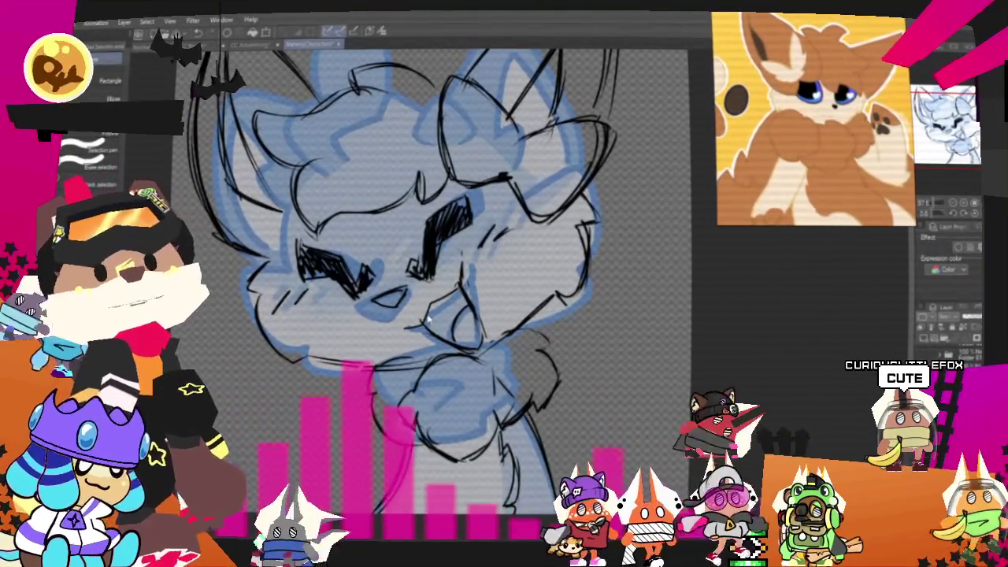
scroll(430, 318, "down", 1)
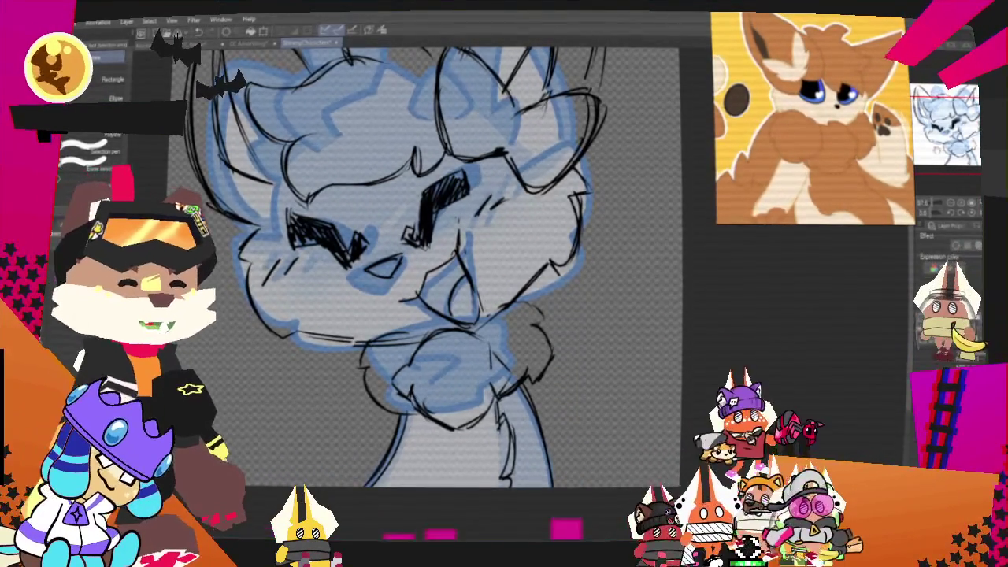
left_click_drag(236, 79, 307, 138)
scroll(441, 276, "up", 2)
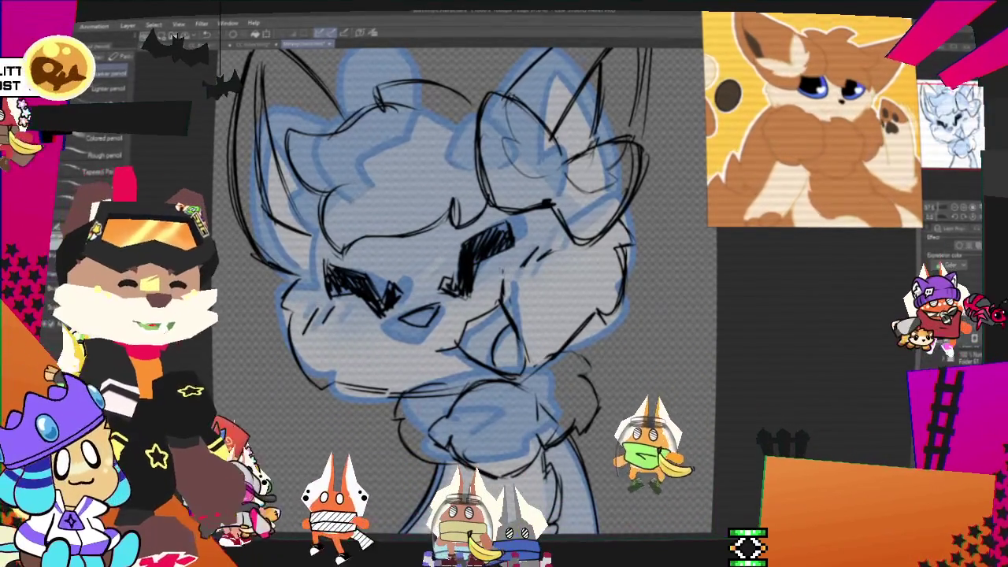
Zoom out to fit the whole fox sketch and recentre it in the view
key("ctrl+minus")
scroll(455, 298, "up", 3)
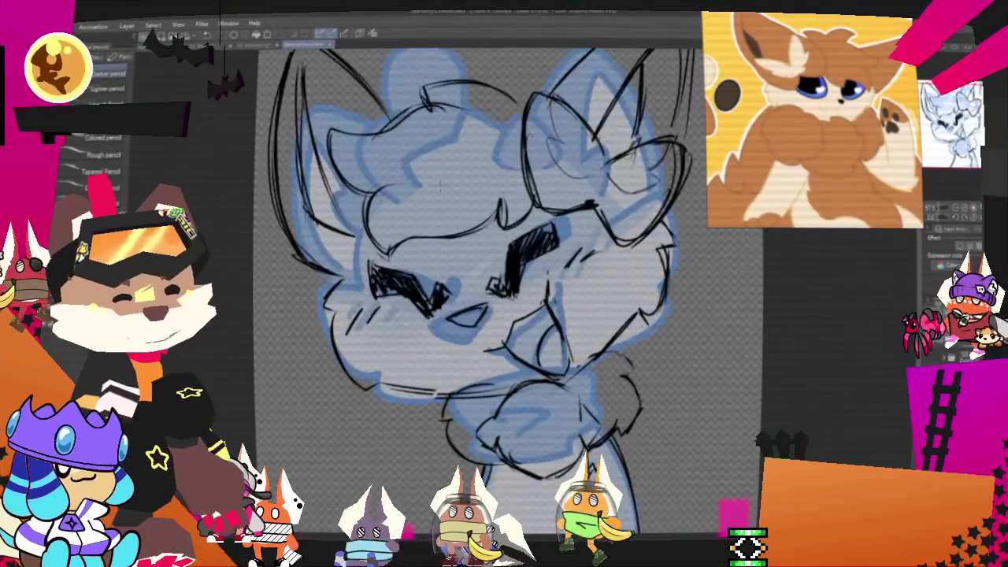
scroll(455, 298, "down", 2)
scroll(456, 298, "up", 2)
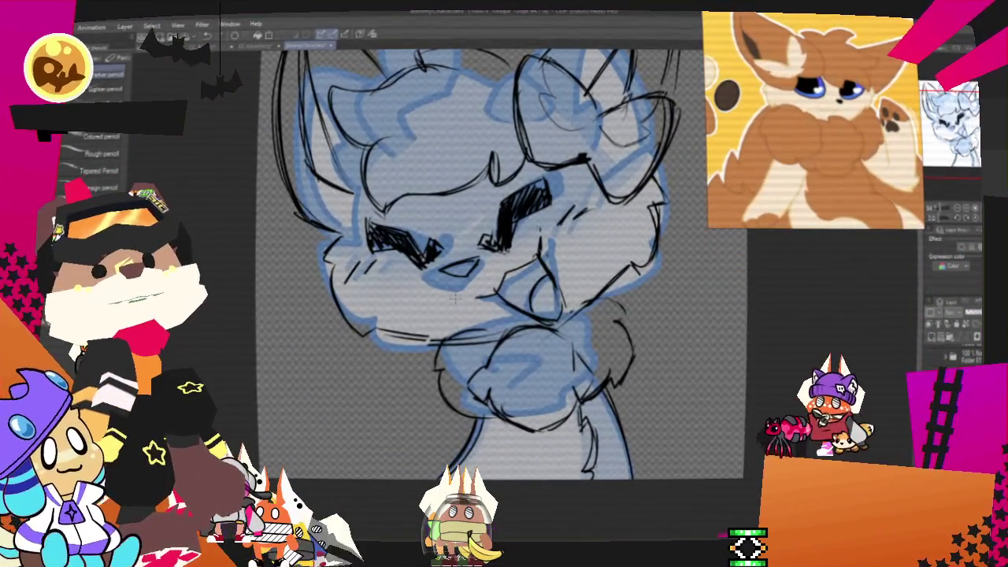
left_click_drag(472, 276, 406, 291)
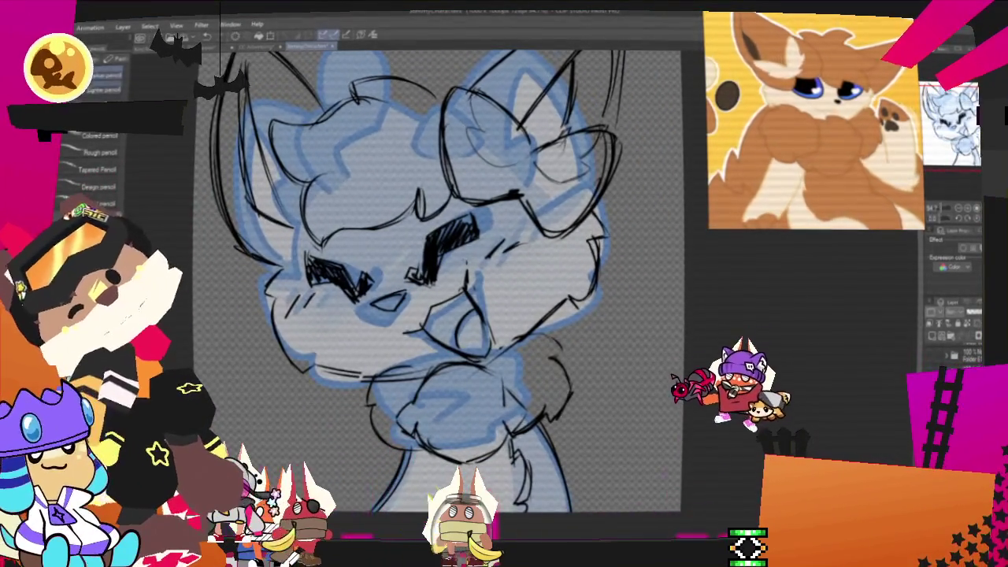
key("m")
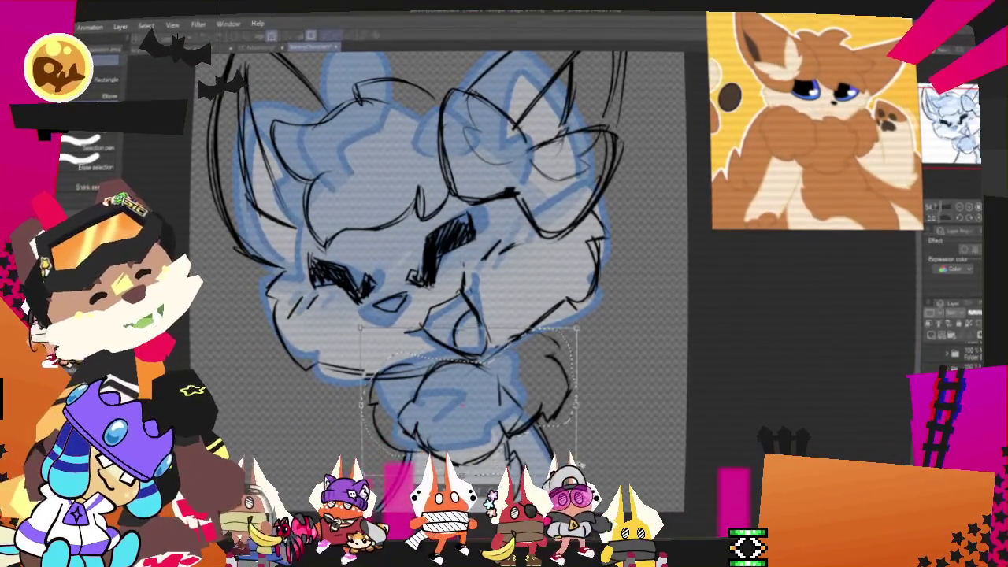
Nudge the selected chest area left, confirm the transform, and show the sketch layer in blue
key("Left")
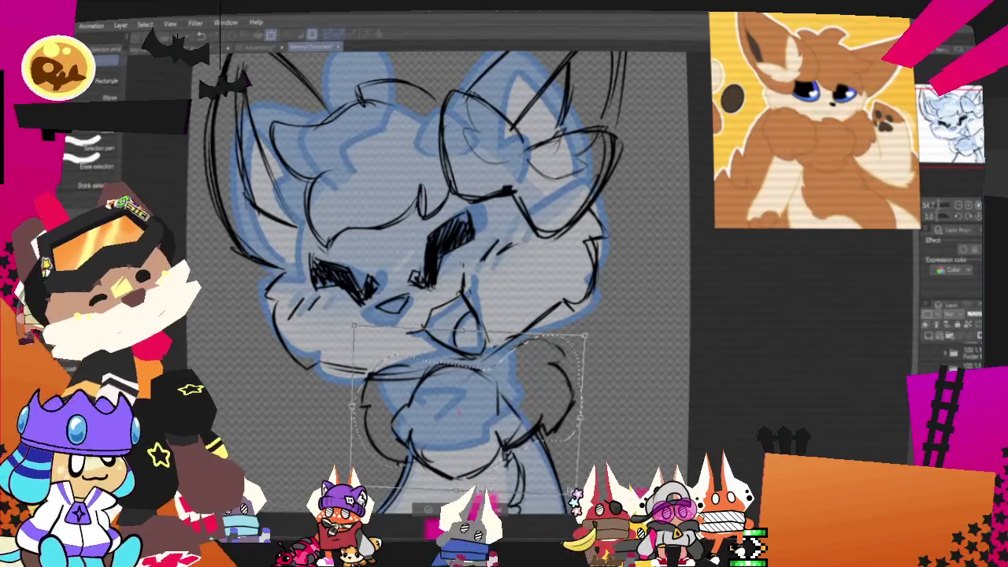
left_click(449, 511)
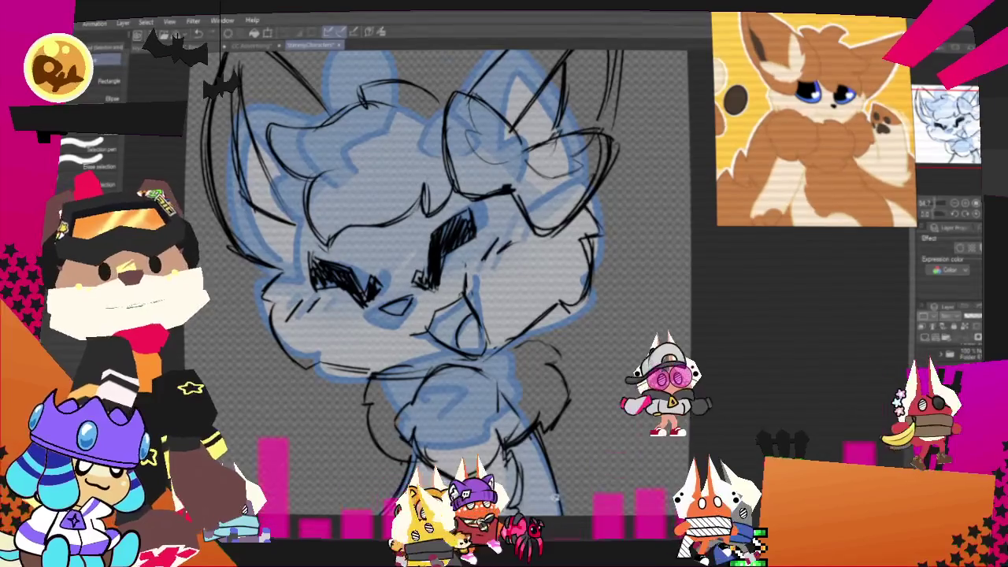
scroll(479, 293, "down", 2)
scroll(479, 293, "down", 2)
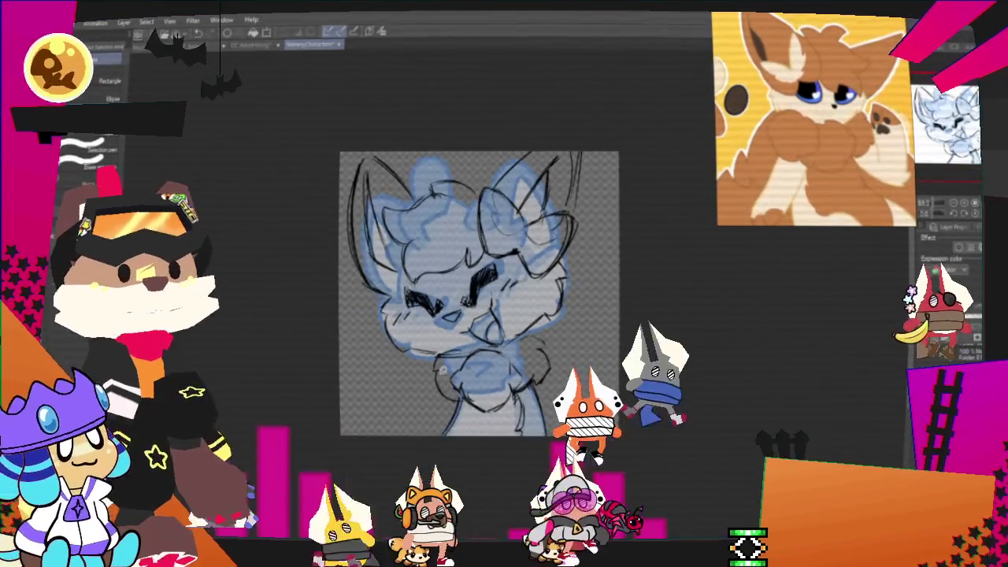
scroll(421, 385, "up", 1)
scroll(421, 385, "up", 1)
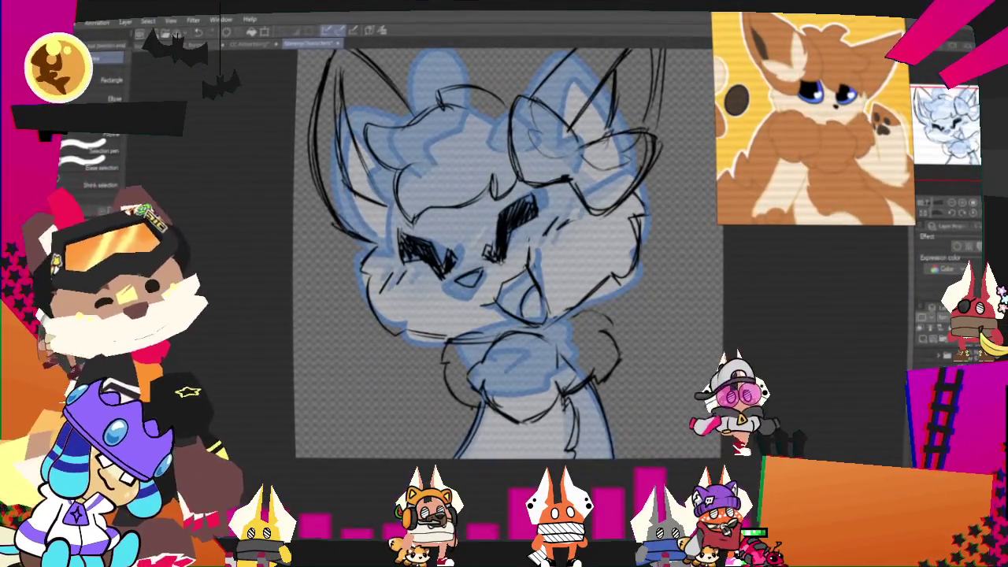
left_click(949, 236)
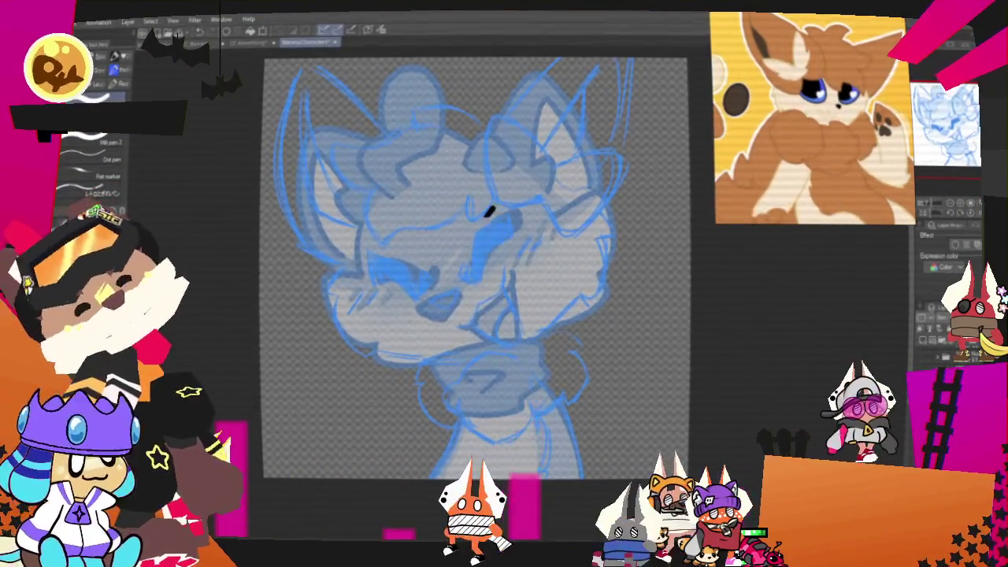
Ink a black curled paw outline over the fox's chest, undoing a stray stroke
left_click_drag(425, 350, 573, 448)
left_click_drag(575, 236, 630, 331)
key("ctrl+z")
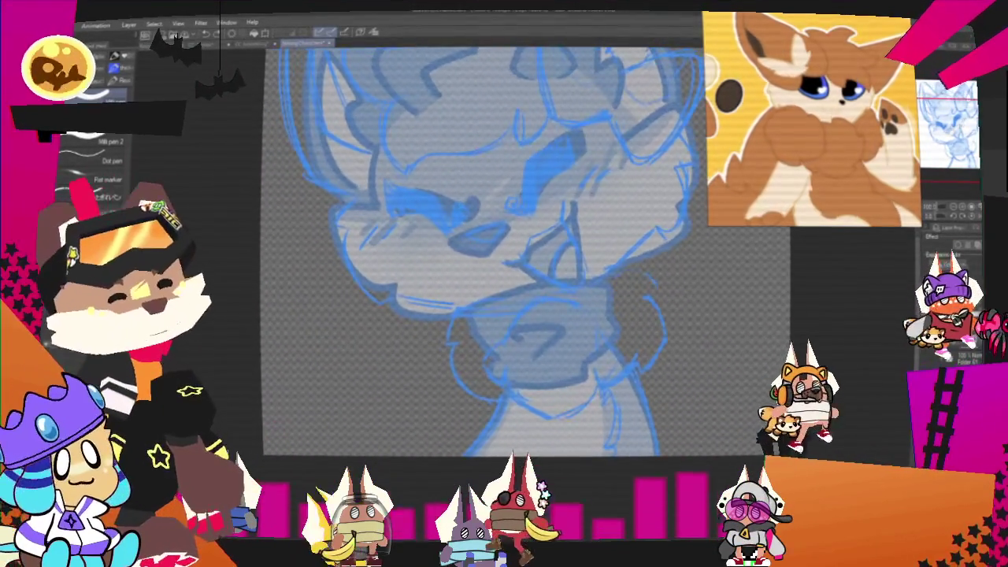
mouse_move(512, 303)
left_mouse_down()
mouse_move(444, 347)
mouse_move(502, 404)
left_mouse_up()
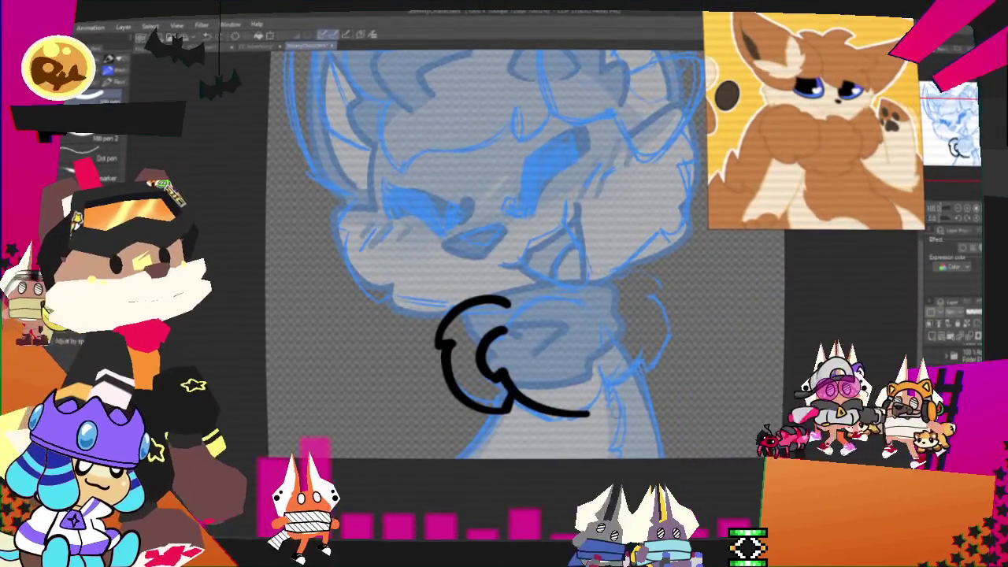
Extend the black paw outline and redraw its right side with a small inner curve
left_click_drag(498, 375, 609, 381)
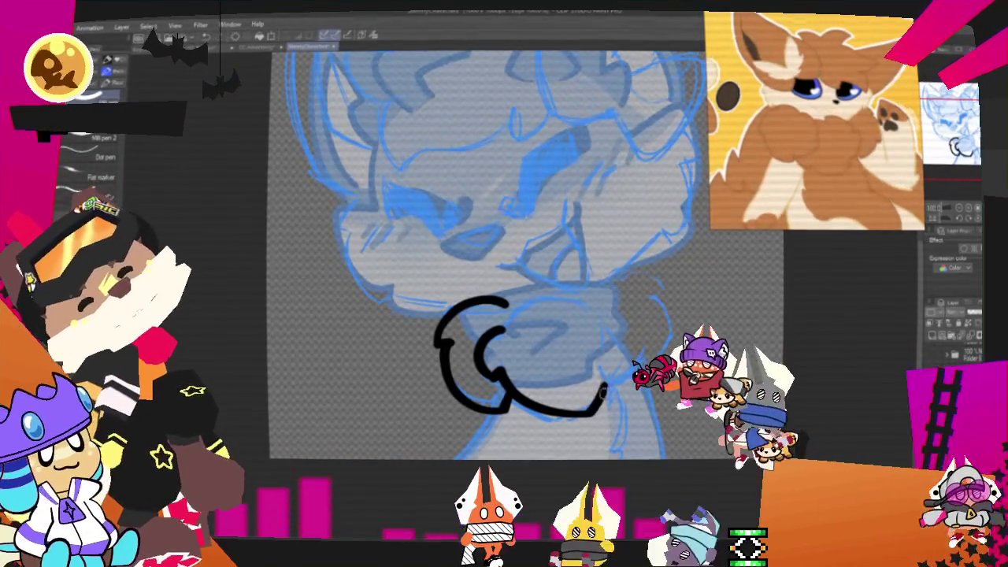
left_click_drag(596, 319, 603, 371)
left_click_drag(587, 411, 634, 347)
key("ctrl+z")
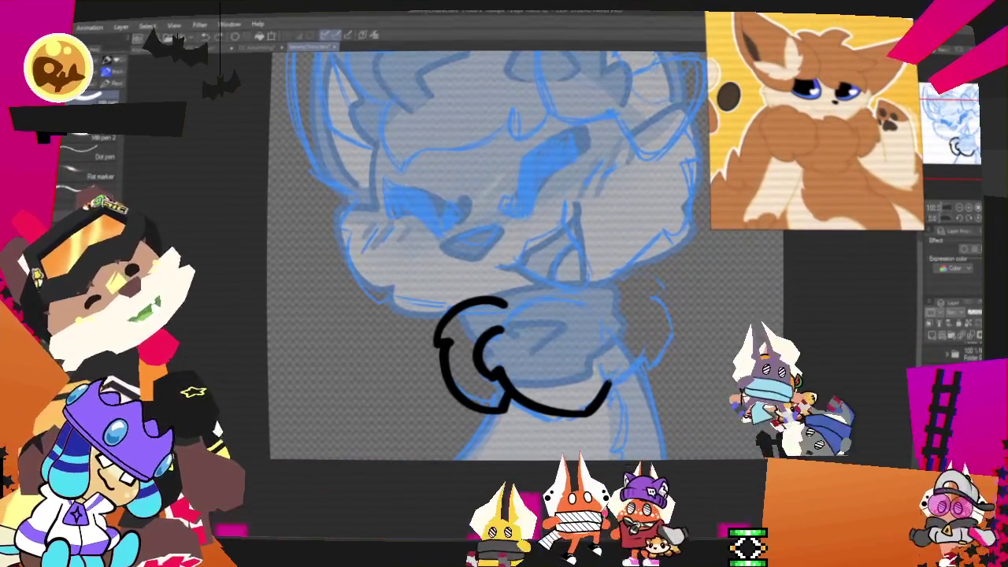
left_click_drag(606, 315, 608, 370)
left_click_drag(476, 350, 634, 358)
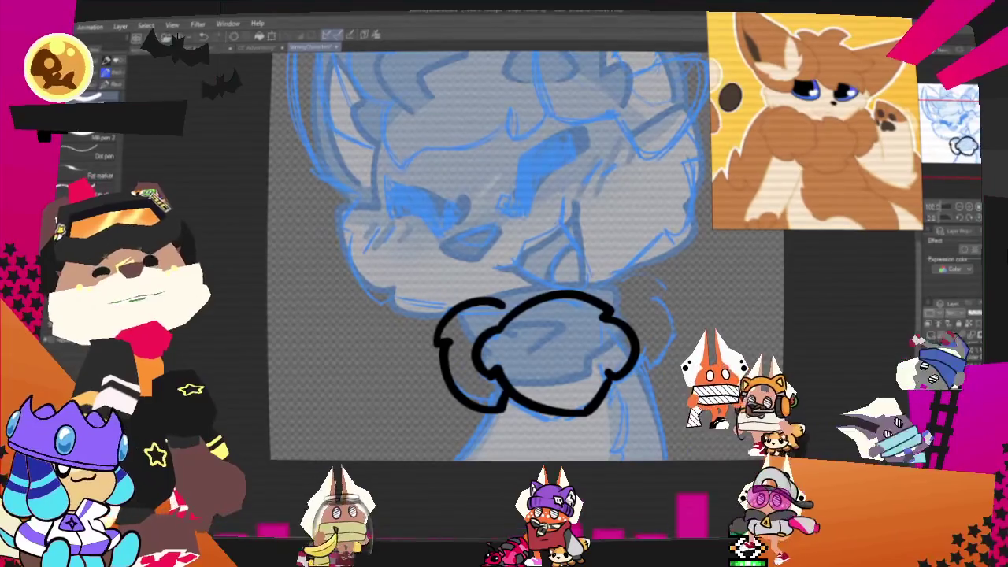
key("ctrl+z")
key("ctrl+z")
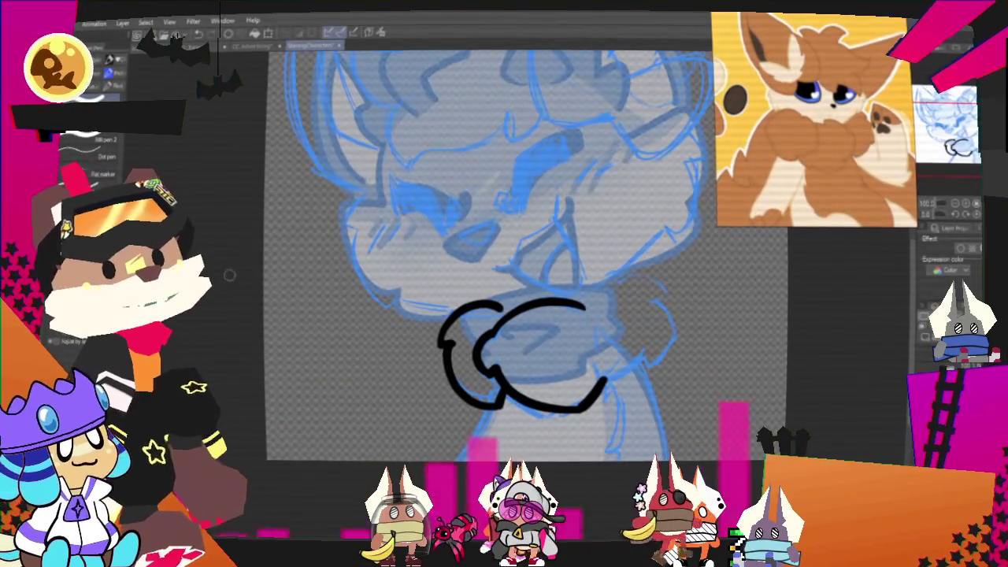
mouse_move(589, 297)
left_mouse_down()
mouse_move(662, 308)
mouse_move(643, 365)
left_mouse_up()
key("ctrl+z")
left_click_drag(660, 303, 644, 365)
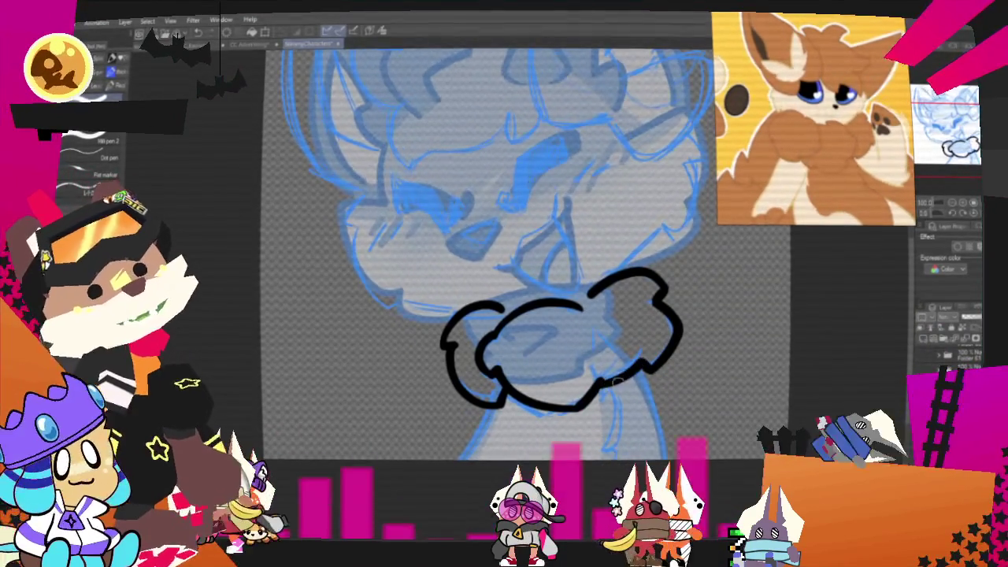
left_click_drag(602, 337, 605, 364)
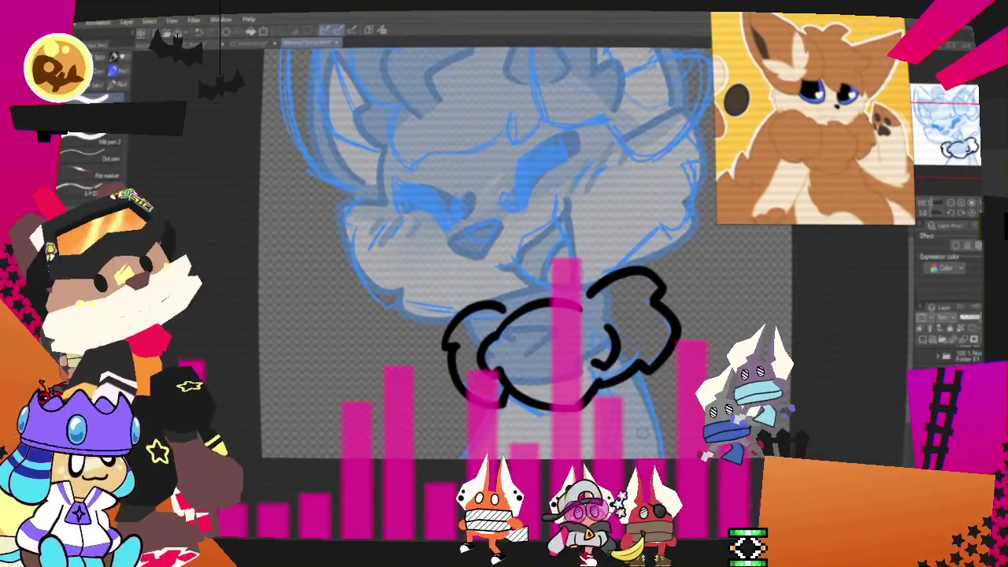
scroll(512, 276, "up", 5)
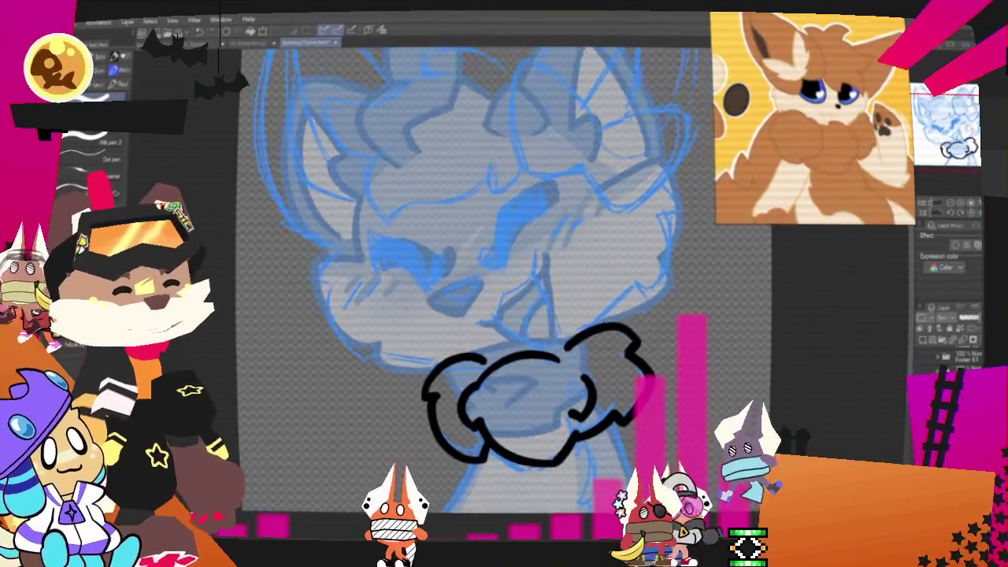
scroll(512, 276, "down", 2)
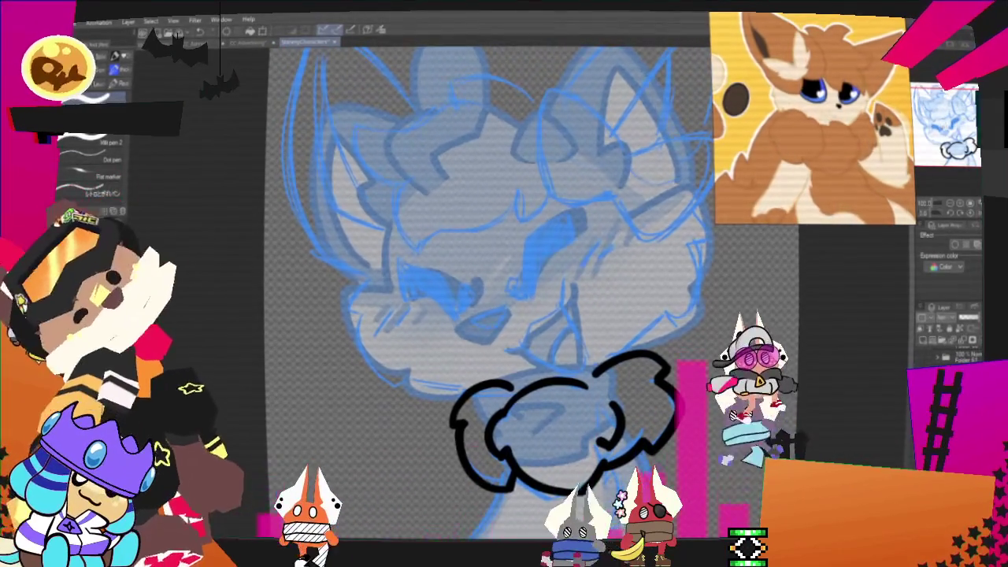
Lasso the right part of the paw stroke and transform it into place
left_click(111, 85)
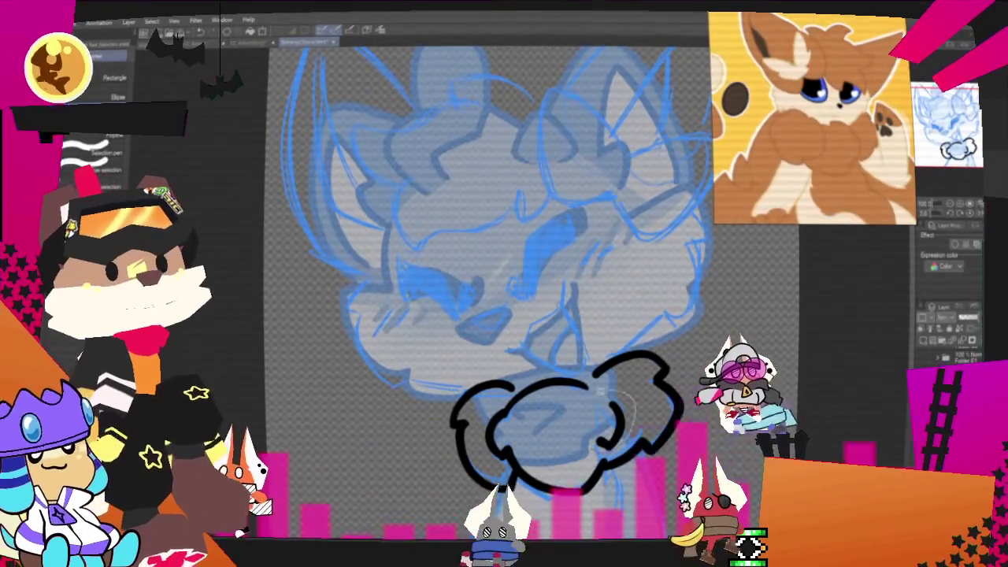
left_click_drag(609, 388, 606, 390)
key("ctrl+t")
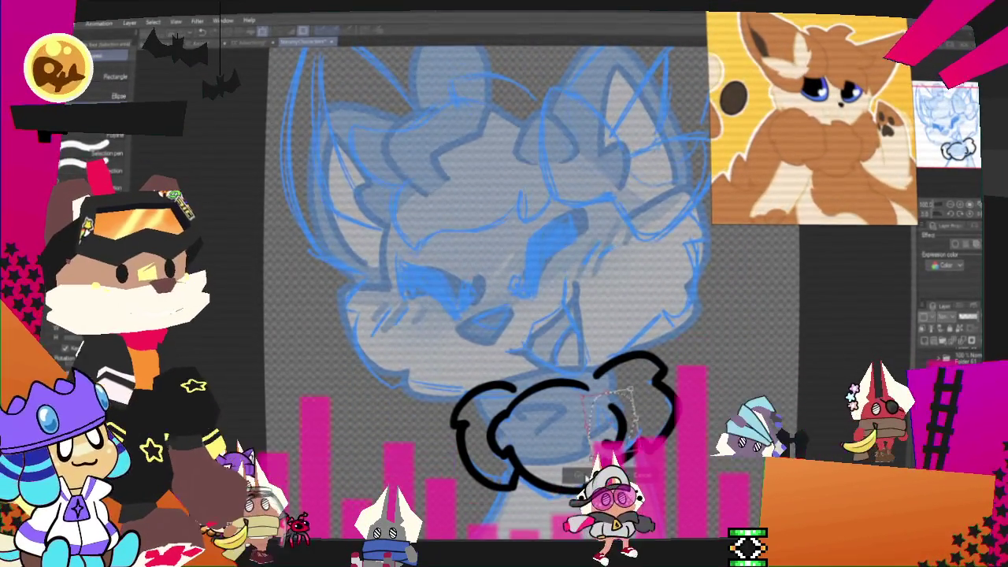
key("Return")
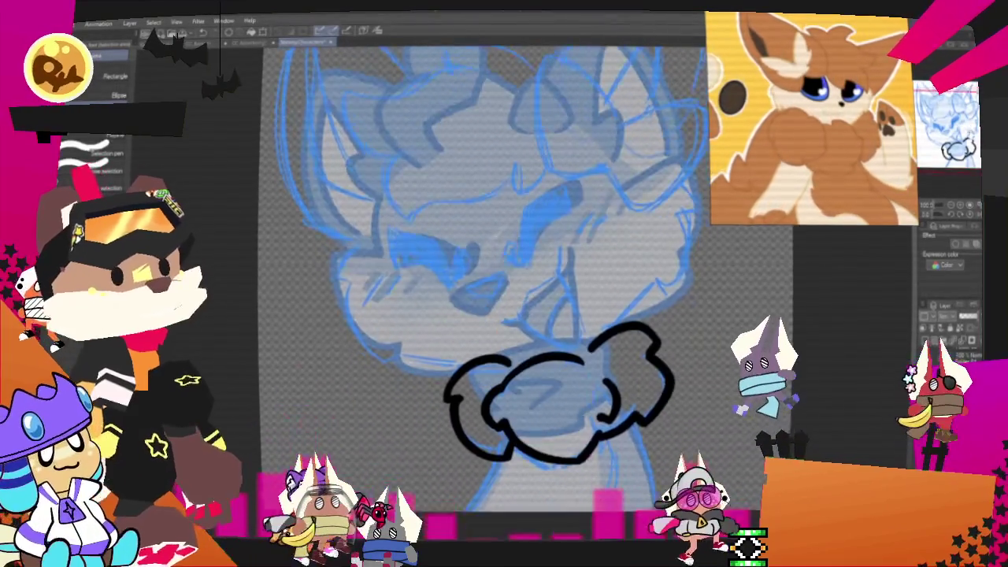
Ink the left and right arm lines from the paws down to the canvas bottom
key("p")
left_click_drag(473, 385, 390, 461)
left_click_drag(471, 380, 417, 432)
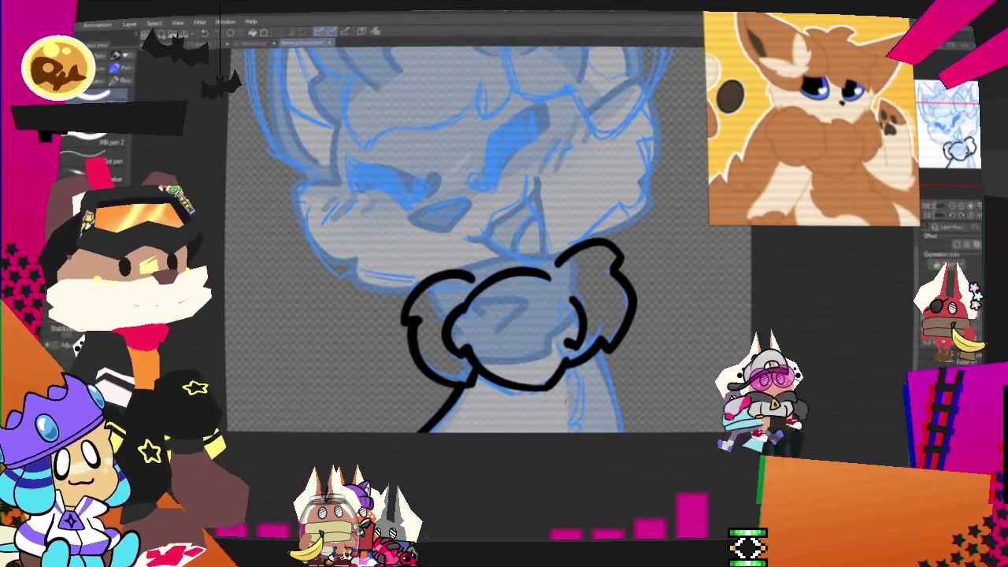
left_click_drag(471, 380, 402, 432)
key("ctrl+z")
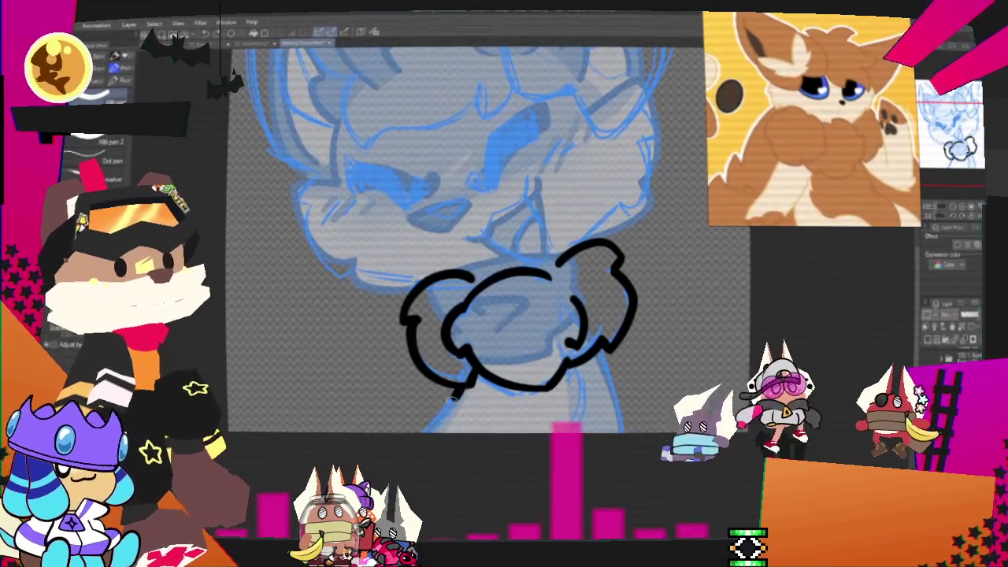
left_click_drag(475, 382, 417, 432)
left_click_drag(600, 350, 623, 432)
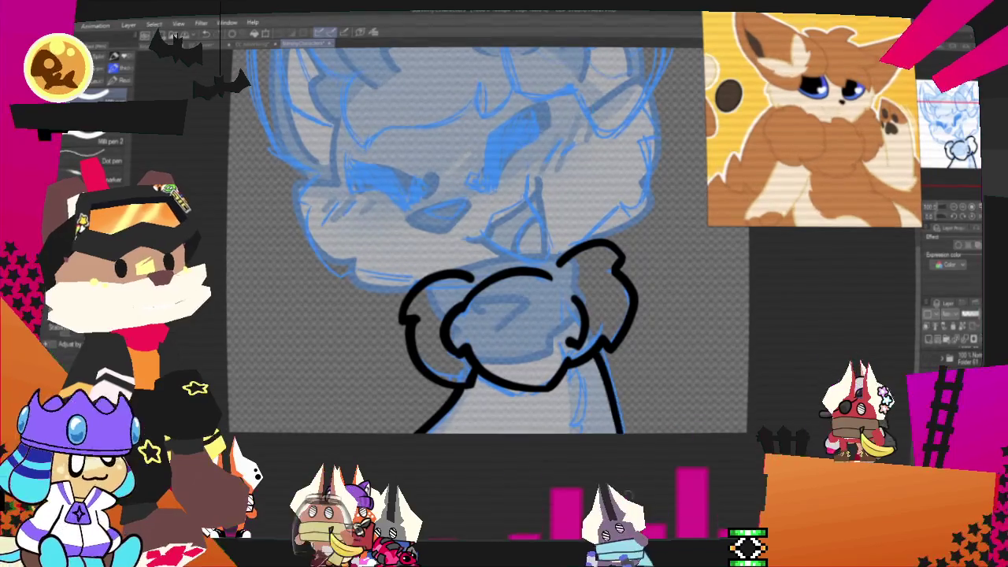
key("ctrl+z")
left_click_drag(602, 349, 640, 432)
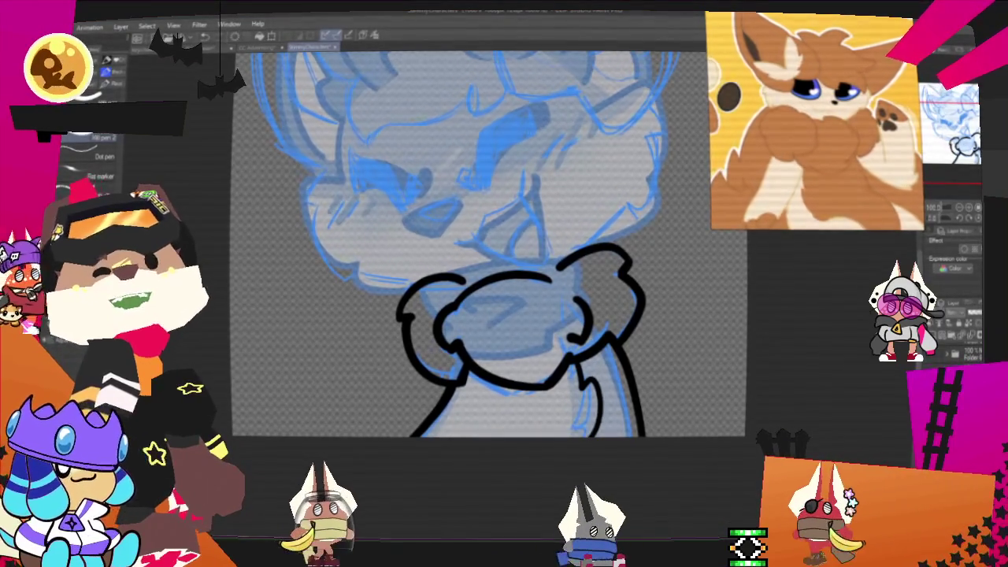
scroll(485, 237, "down", 2)
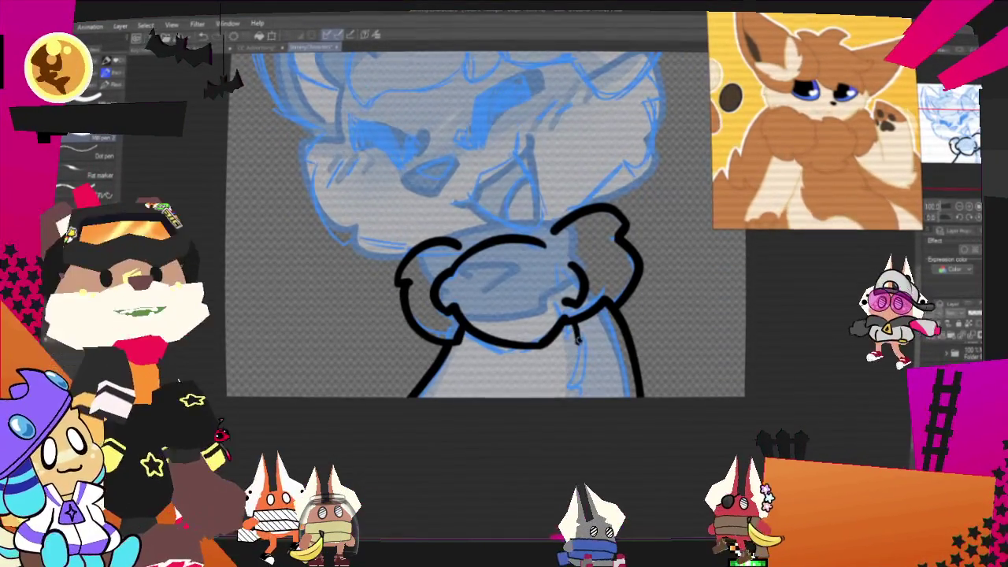
left_click_drag(574, 329, 581, 382)
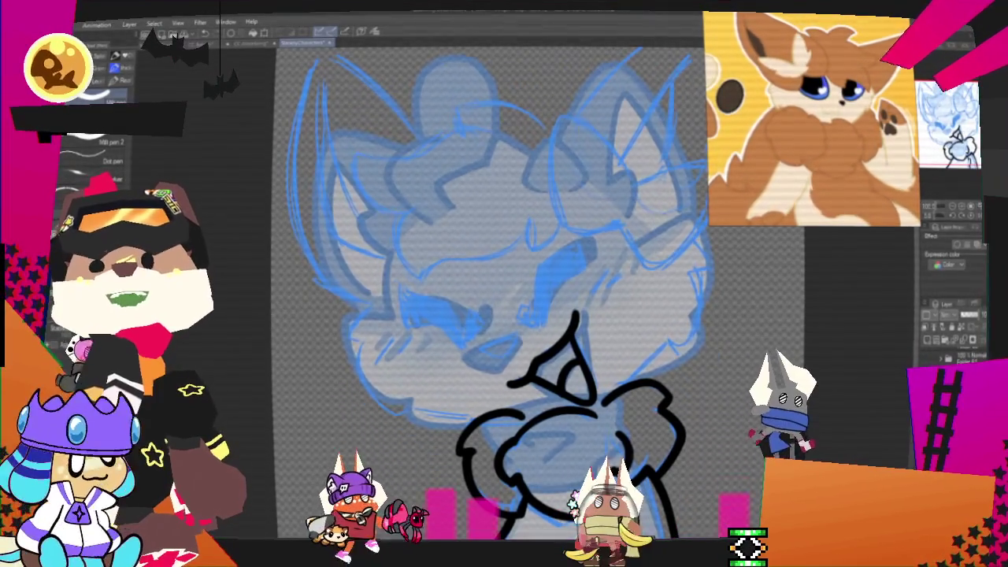
Pan and zoom out over the fox drawing, then create a new blank canvas
left_click_drag(504, 354, 639, 271)
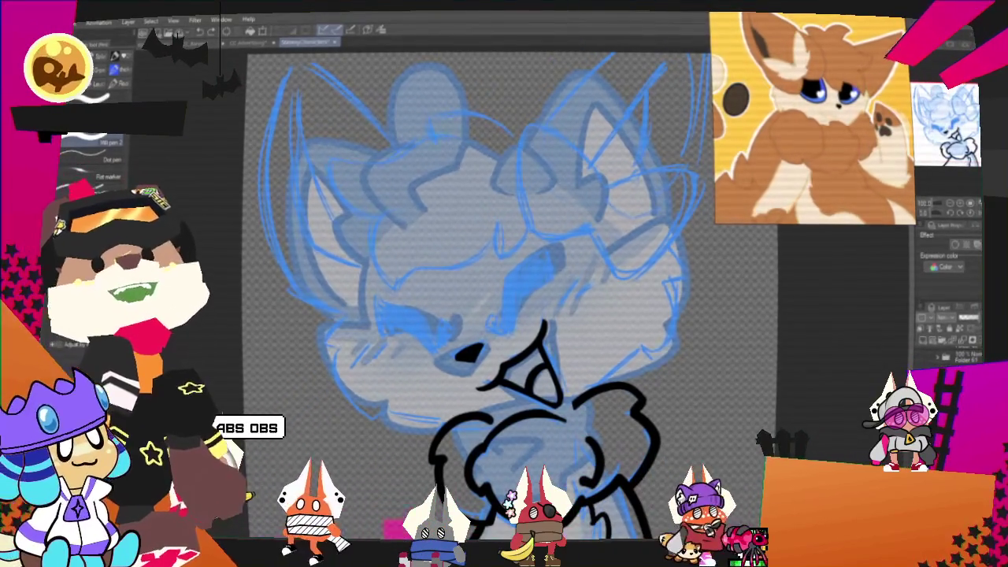
key("ctrl+minus")
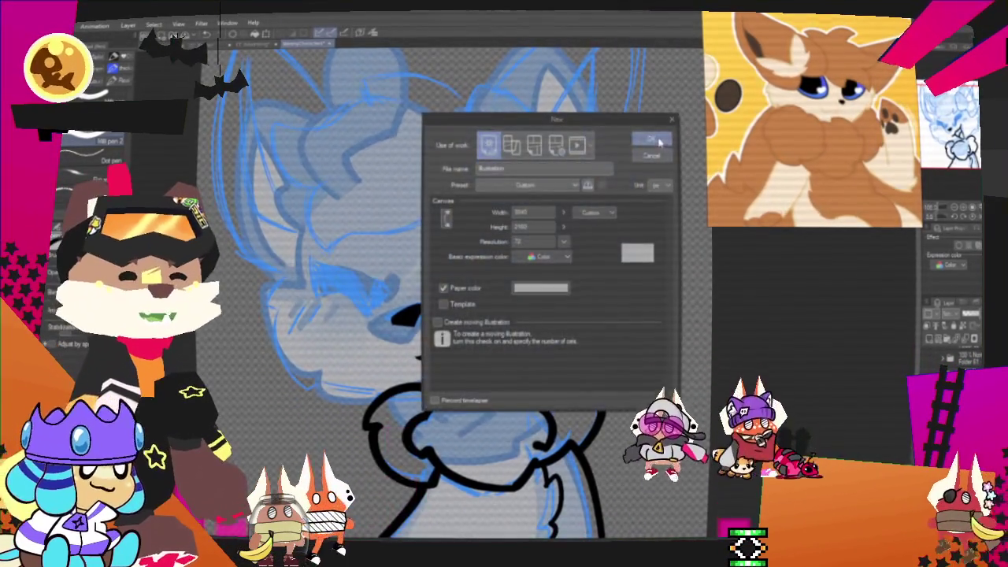
left_click(660, 142)
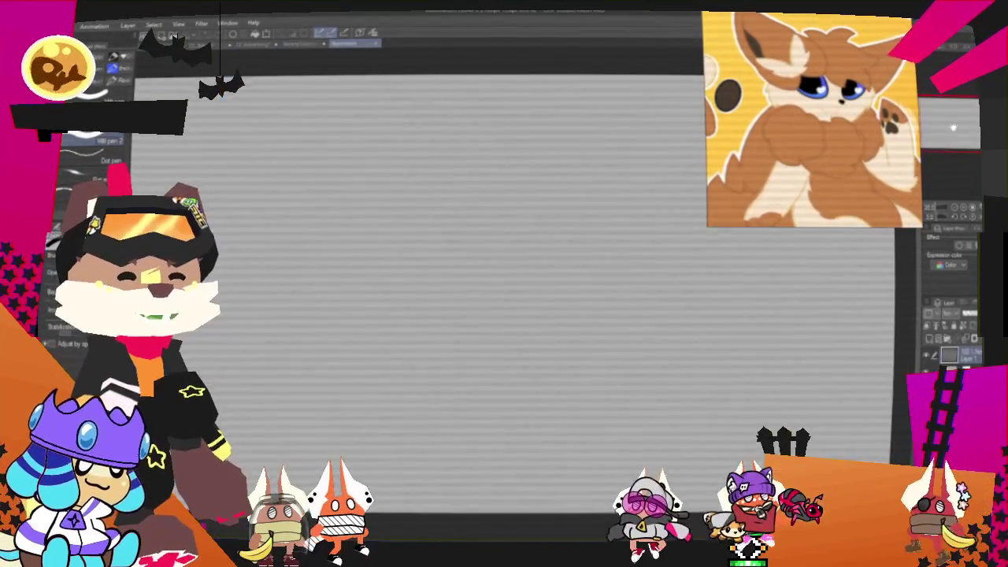
Draw a filled black circle with white scribbles inside it
mouse_move(291, 282)
left_mouse_down()
mouse_move(244, 311)
mouse_move(297, 278)
left_mouse_up()
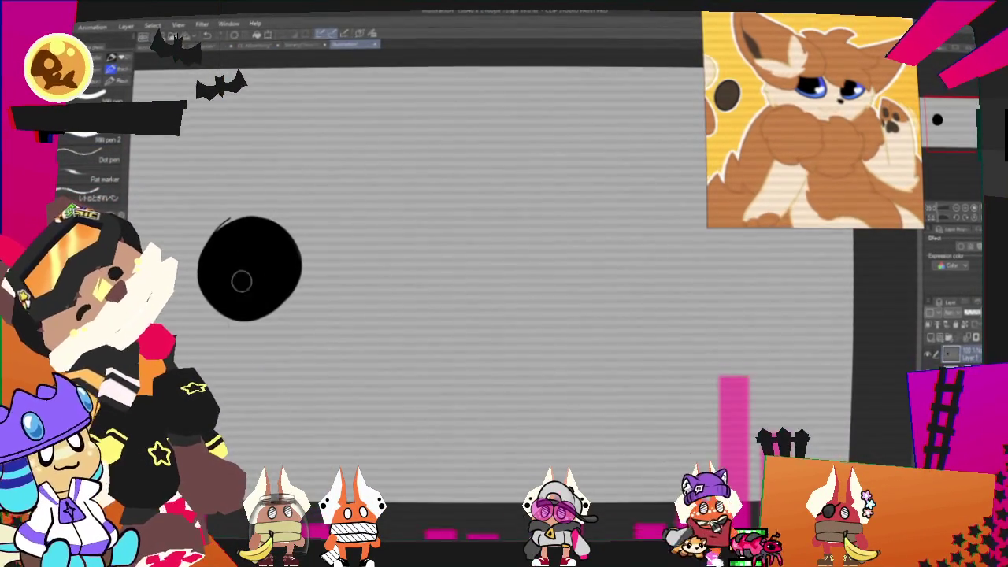
left_click_drag(230, 233, 257, 262)
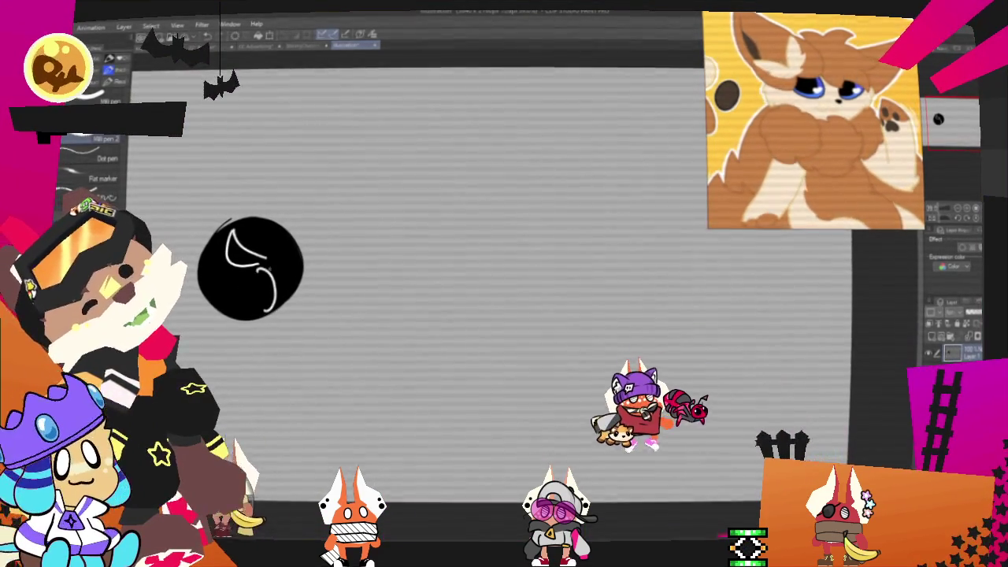
left_click_drag(251, 269, 266, 304)
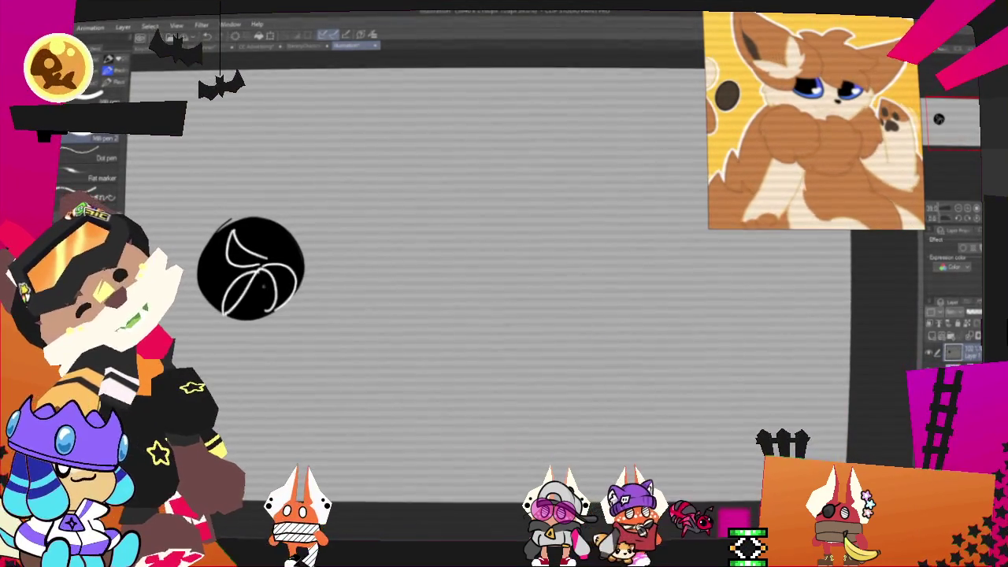
key("ctrl+z")
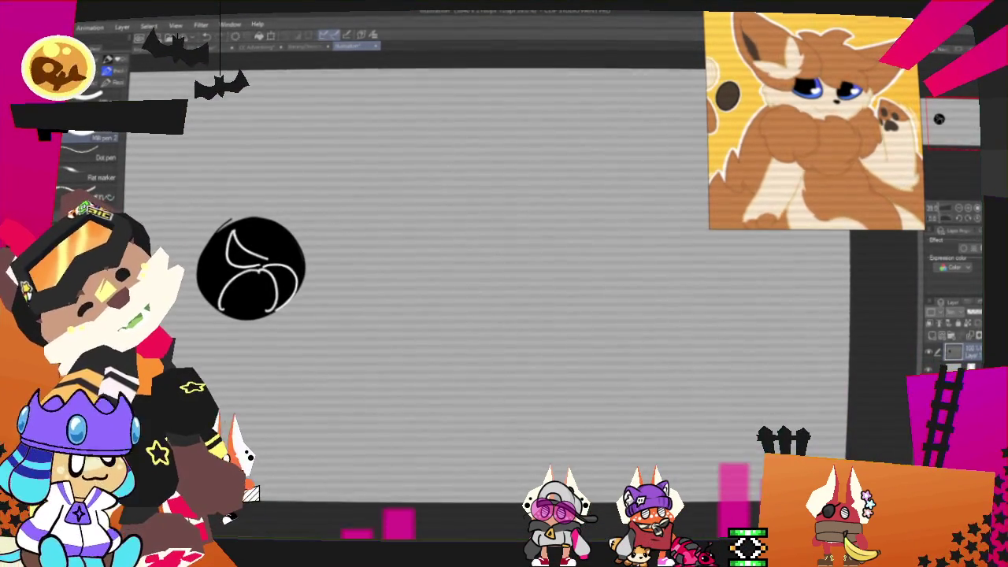
left_click_drag(260, 271, 298, 293)
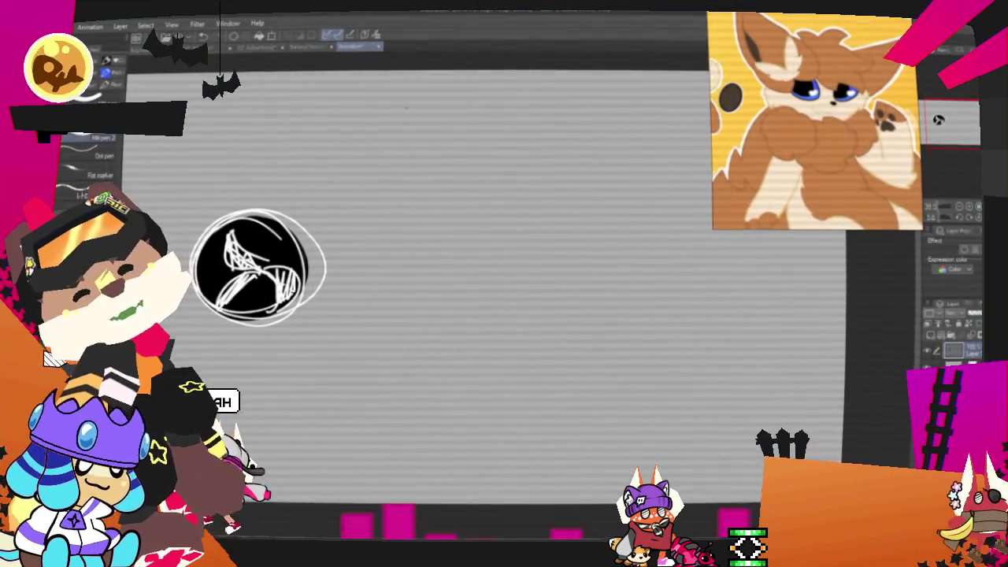
Draw red arrows around the black circle pointing at it
left_click_drag(234, 150, 264, 142)
mouse_move(229, 355)
left_mouse_down()
mouse_move(216, 394)
mouse_move(250, 386)
left_mouse_up()
left_click_drag(294, 349, 327, 455)
left_click_drag(277, 373, 317, 368)
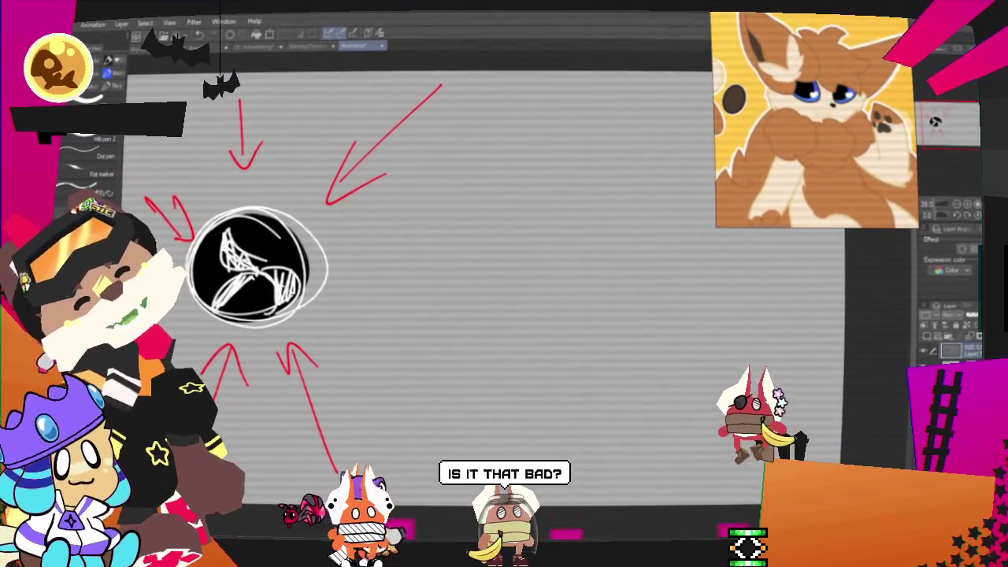
Paint a blue block near the top centre with two light marks inside
left_click_drag(459, 171, 543, 223)
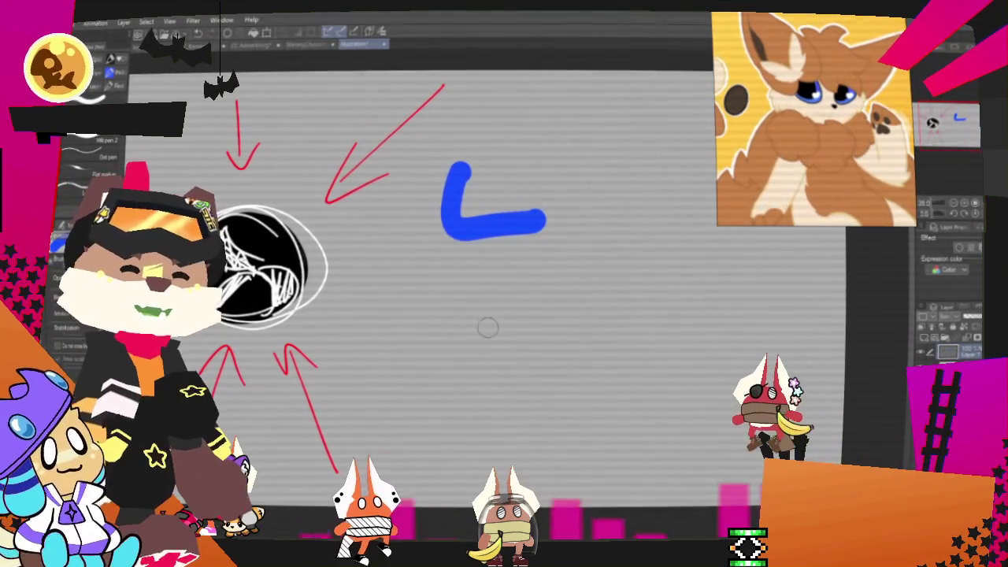
key("ctrl+z")
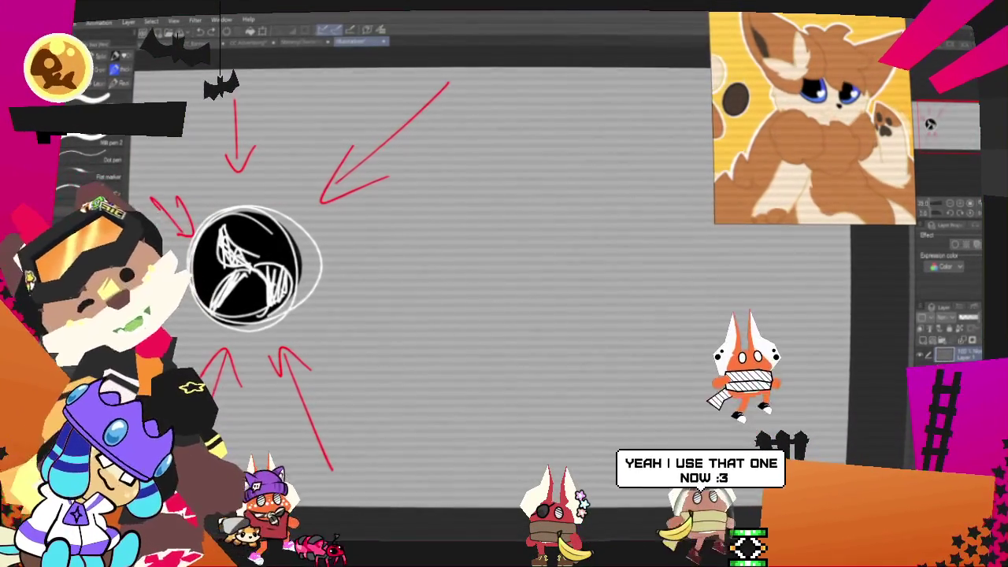
mouse_move(478, 161)
left_mouse_down()
mouse_move(478, 198)
mouse_move(488, 162)
mouse_move(473, 158)
mouse_move(536, 189)
mouse_move(512, 181)
mouse_move(488, 193)
mouse_move(495, 177)
left_mouse_up()
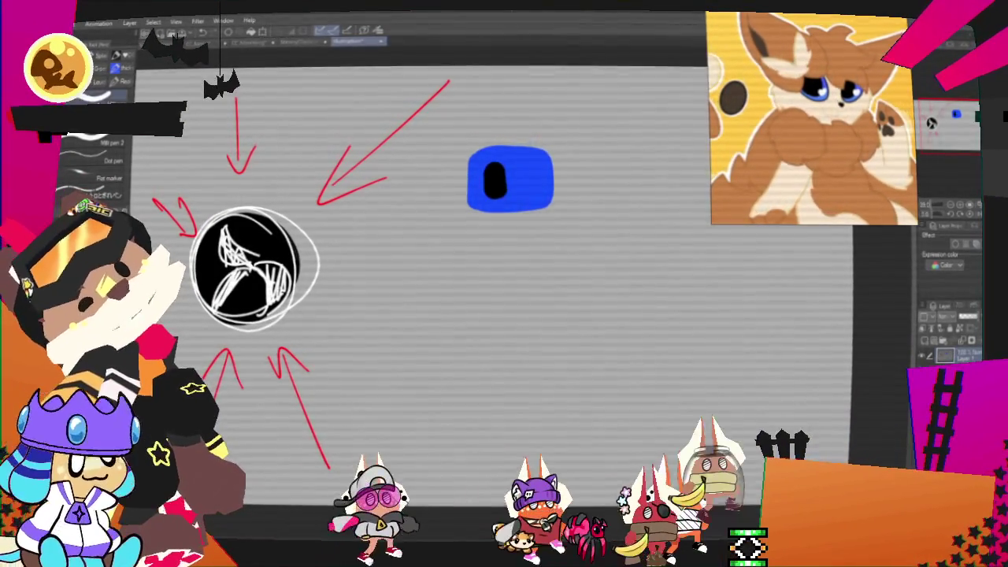
key("ctrl+z")
mouse_move(498, 167)
left_mouse_down()
mouse_move(500, 192)
mouse_move(529, 190)
left_mouse_up()
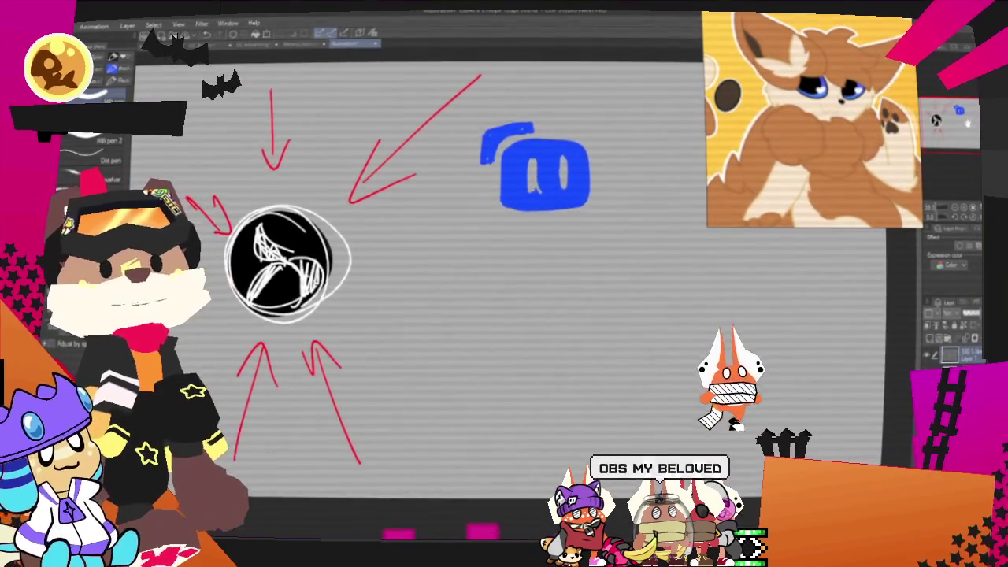
key("m")
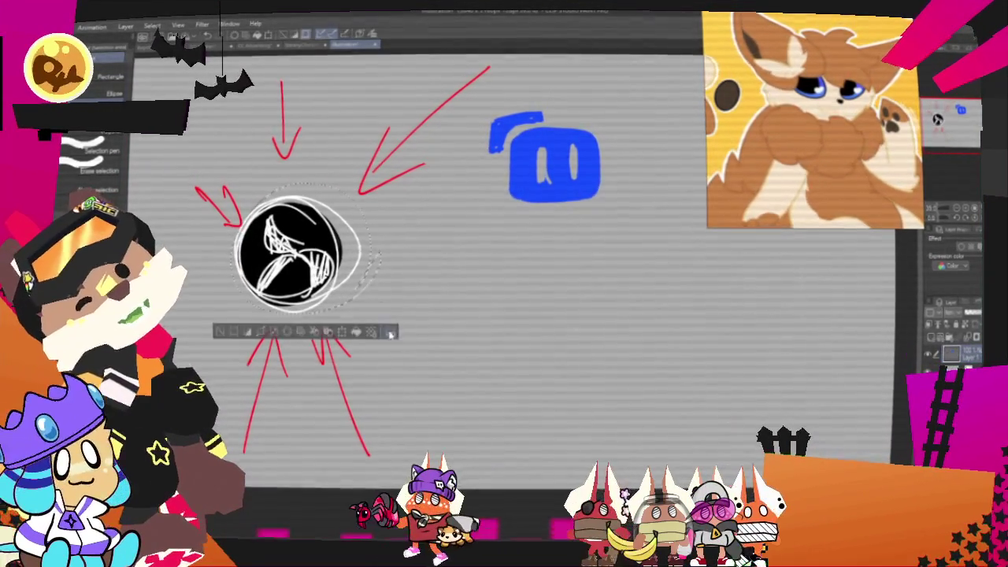
Copy the scribbled black circle and place the duplicate below the blue block
key("ctrl+c")
key("ctrl+v")
key("ctrl+t")
left_click_drag(295, 252, 551, 342)
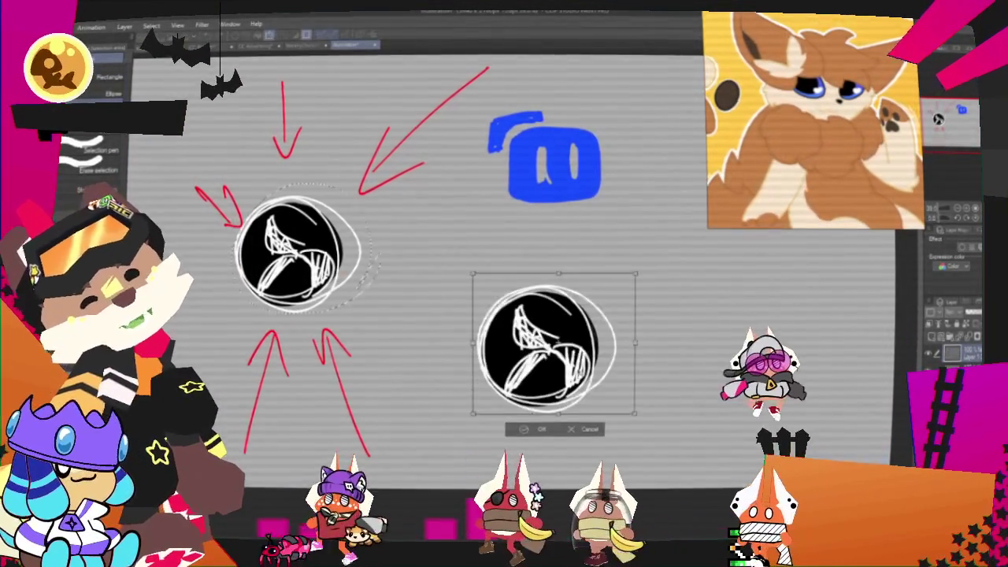
key("Return")
key("p")
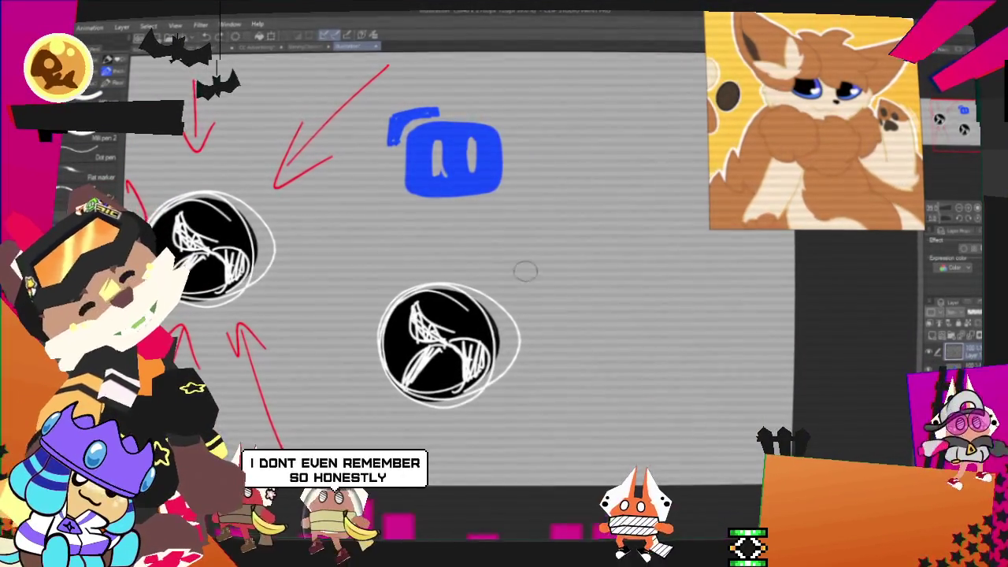
Draw several blue arrows pointing at the lower circle
left_click_drag(512, 272, 581, 198)
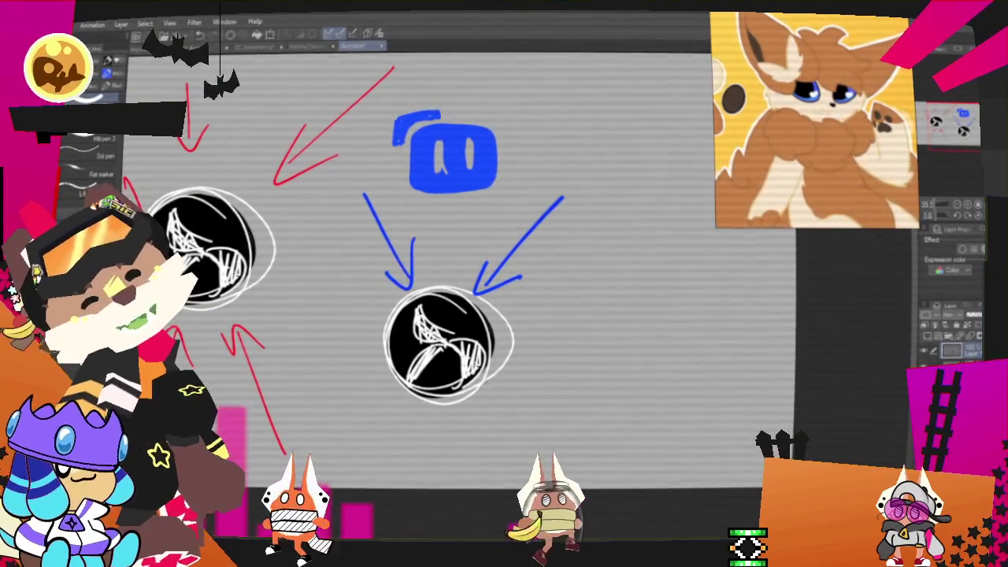
mouse_move(595, 294)
left_mouse_down()
mouse_move(504, 309)
mouse_move(559, 323)
left_mouse_up()
mouse_move(325, 438)
left_mouse_down()
mouse_move(394, 387)
mouse_move(392, 405)
left_mouse_up()
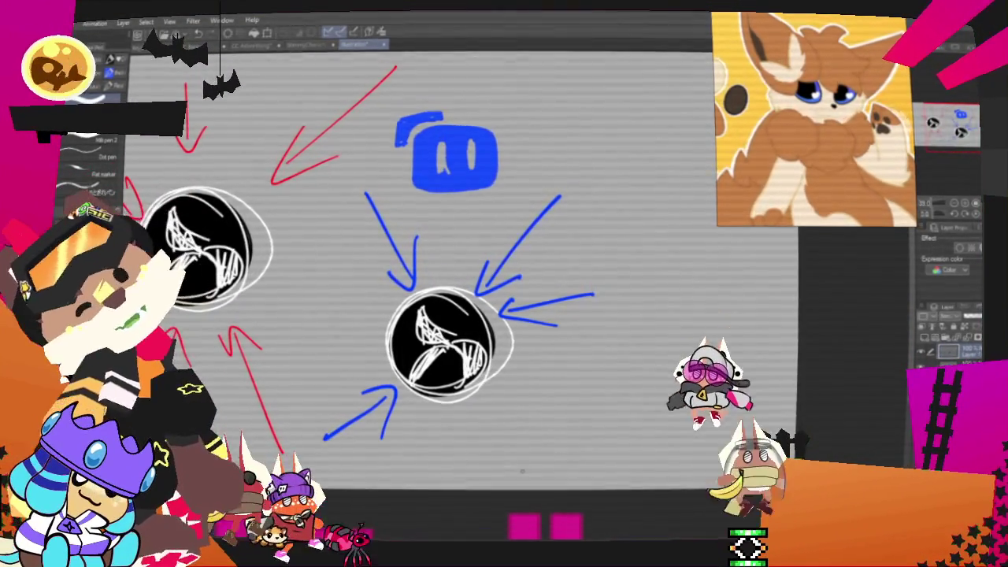
mouse_move(522, 471)
left_mouse_down()
mouse_move(476, 394)
mouse_move(530, 420)
left_mouse_up()
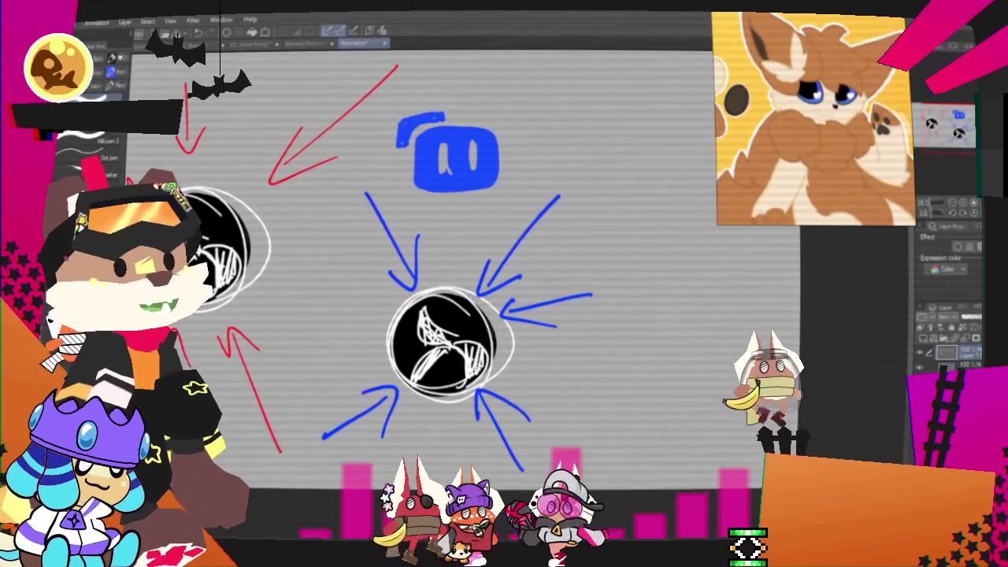
left_click_drag(311, 300, 394, 331)
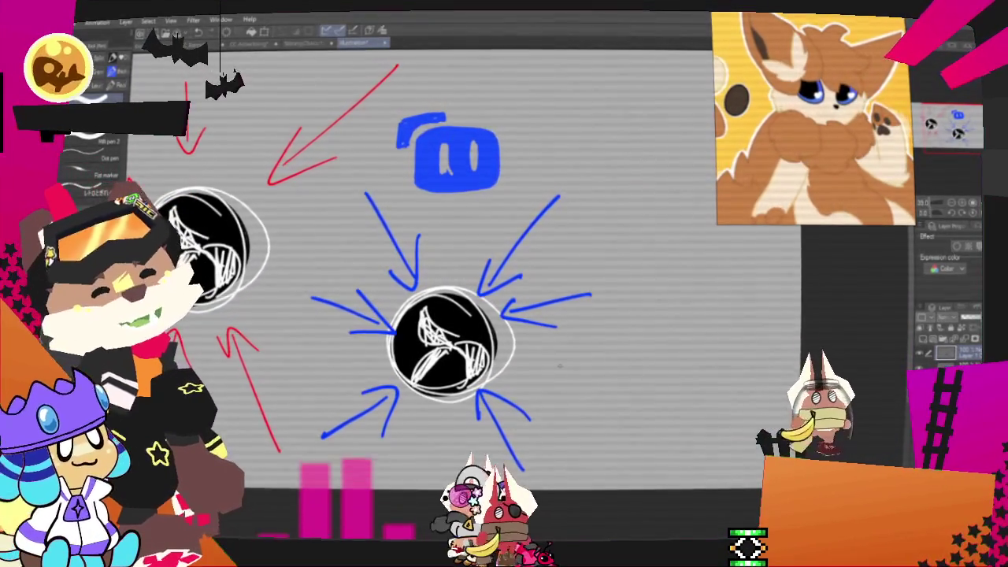
left_click_drag(359, 291, 391, 329)
left_click_drag(392, 328, 351, 335)
left_click_drag(561, 380, 501, 356)
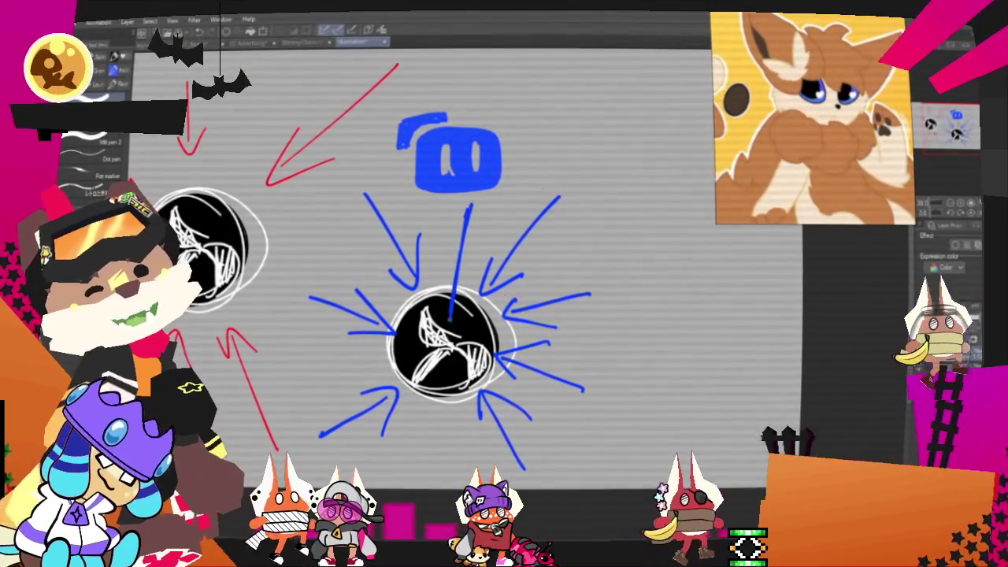
left_click_drag(471, 206, 450, 319)
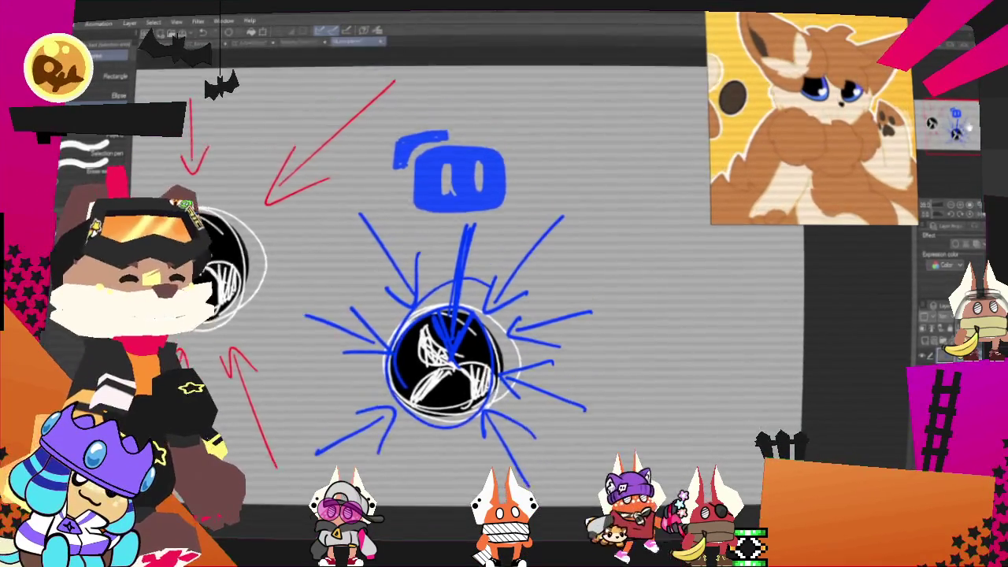
Try a large ellipse and a yellow circle around the lower circle, undoing both
scroll(504, 299, "left", 3)
key("p")
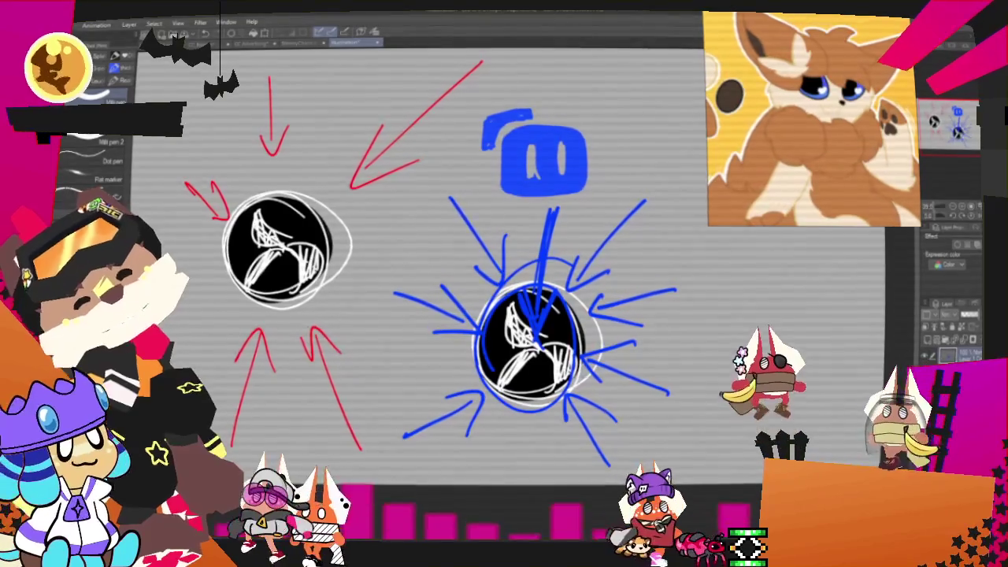
mouse_move(670, 298)
left_mouse_down()
mouse_move(657, 260)
mouse_move(668, 338)
mouse_move(587, 449)
left_mouse_up()
key("ctrl+z")
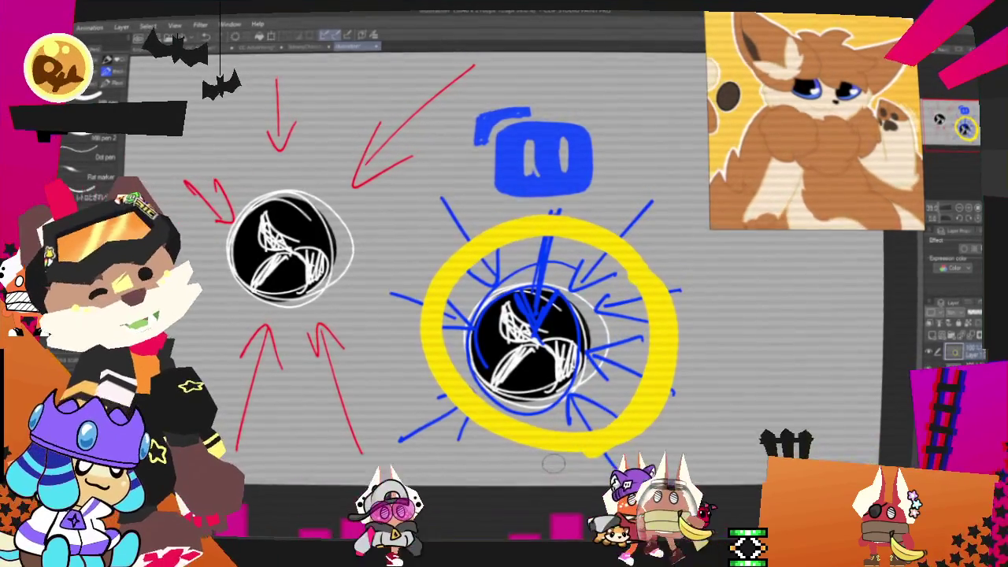
left_click_drag(722, 122, 660, 90)
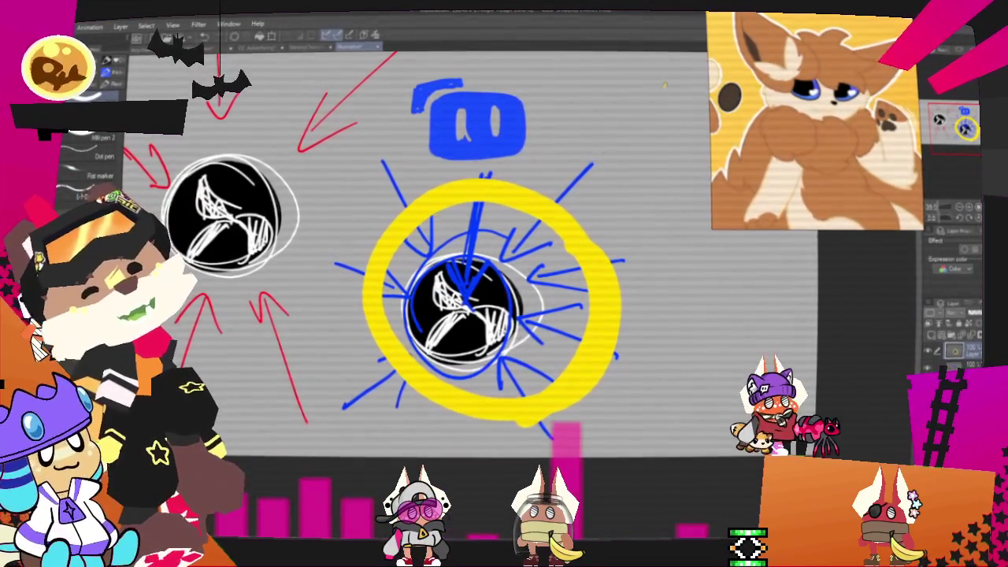
key("ctrl+z")
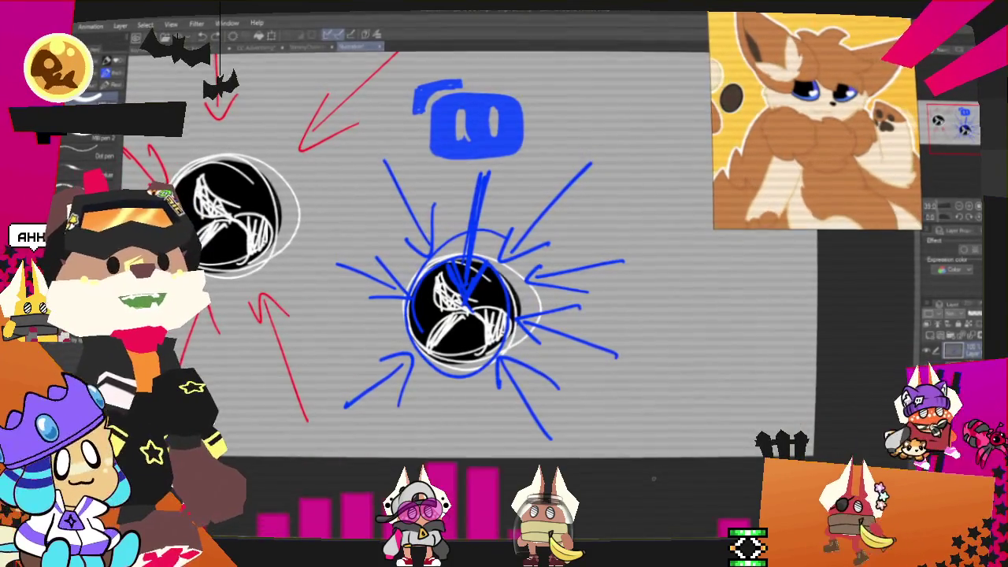
mouse_move(465, 308)
left_mouse_down()
mouse_move(532, 331)
mouse_move(522, 323)
mouse_move(527, 336)
left_mouse_up()
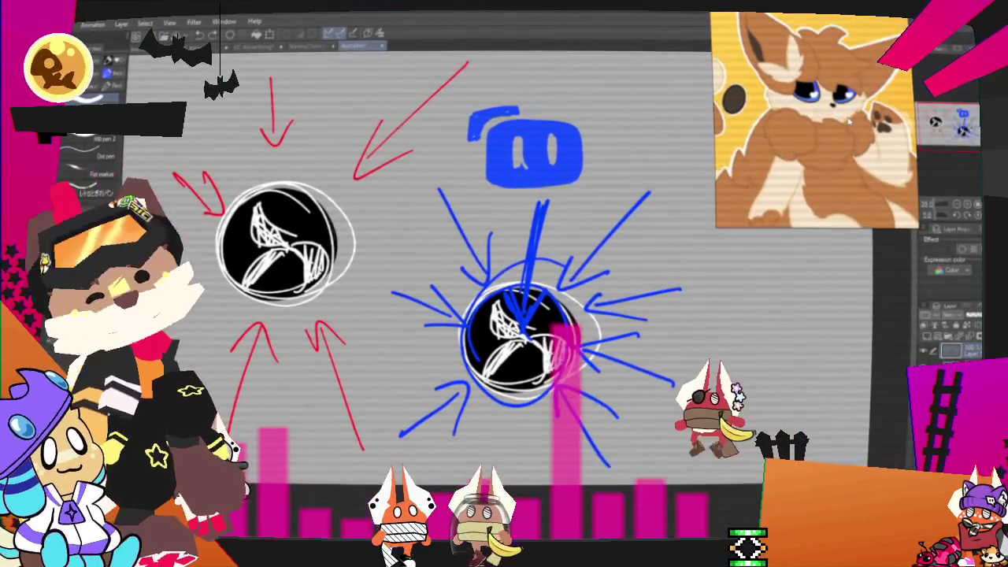
Lasso the lower circle with its blue arrows and delete them
key("m")
left_click_drag(374, 335, 713, 402)
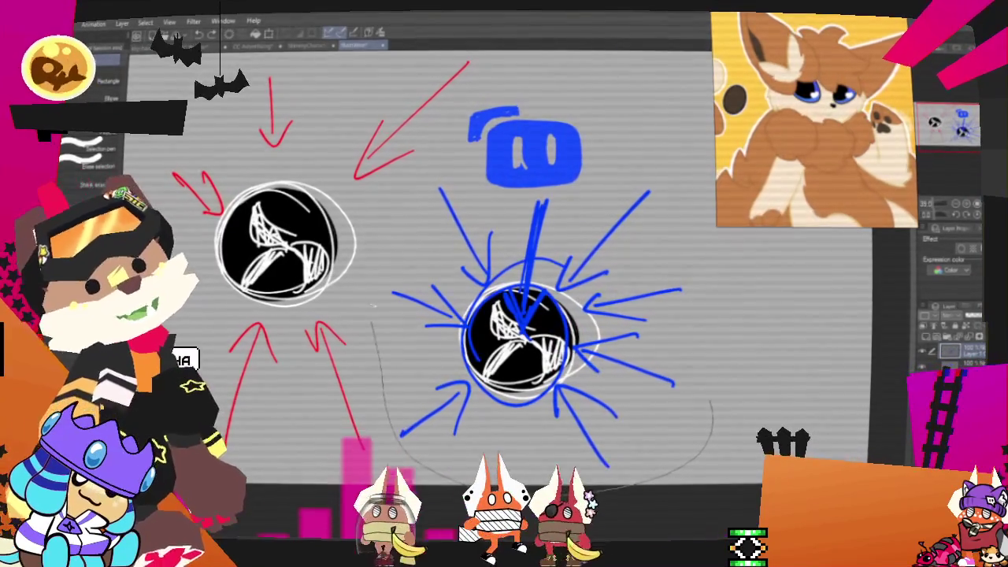
key("Delete")
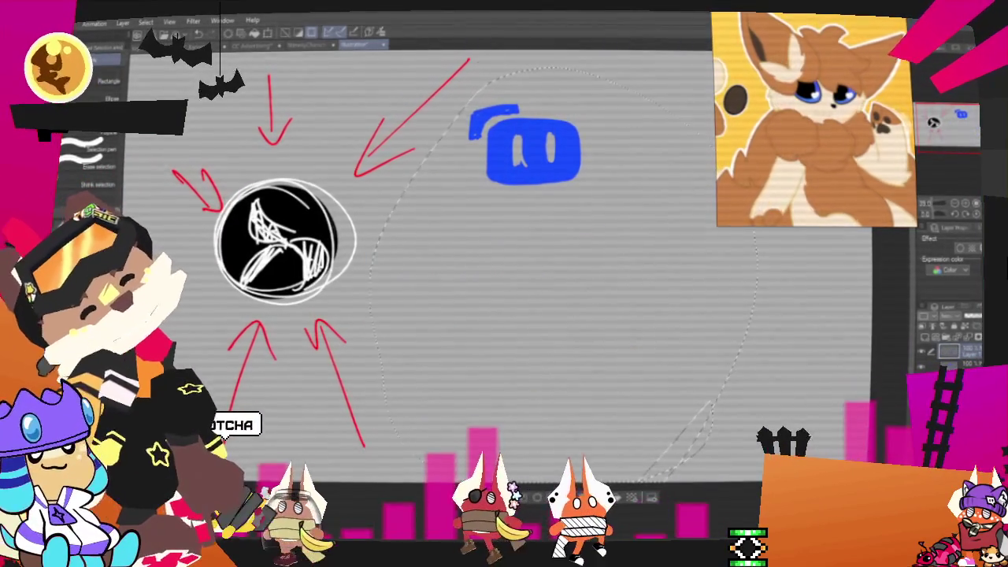
left_click_drag(947, 186, 925, 157)
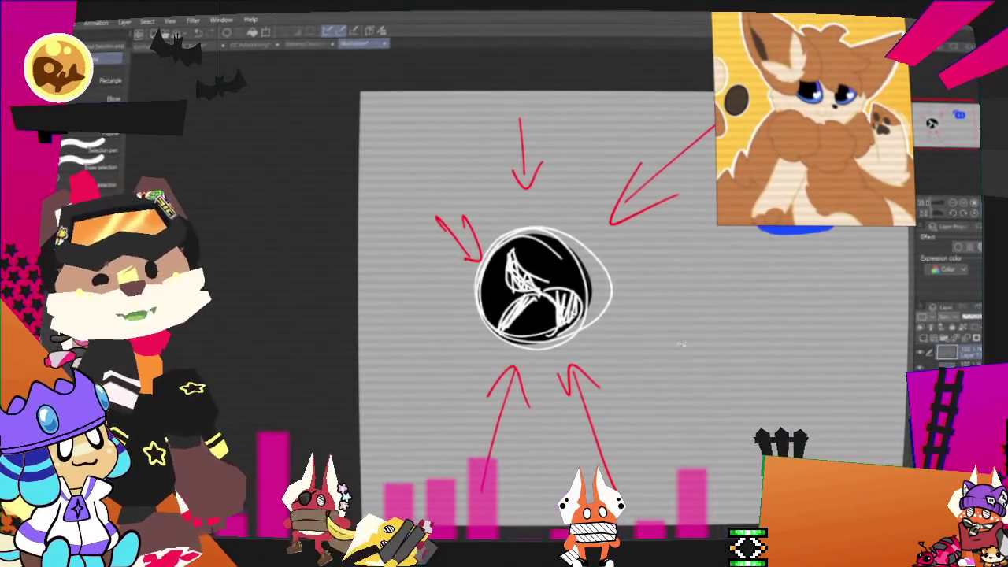
Cross out the blue doodle with a large red X, save, and return to the fox sketch
left_click_drag(959, 116, 957, 116)
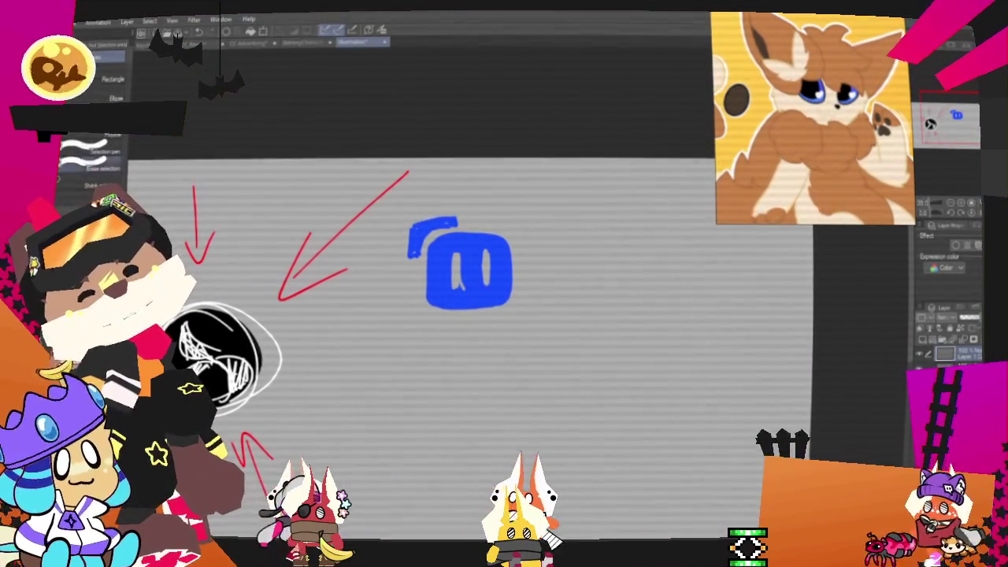
key("p")
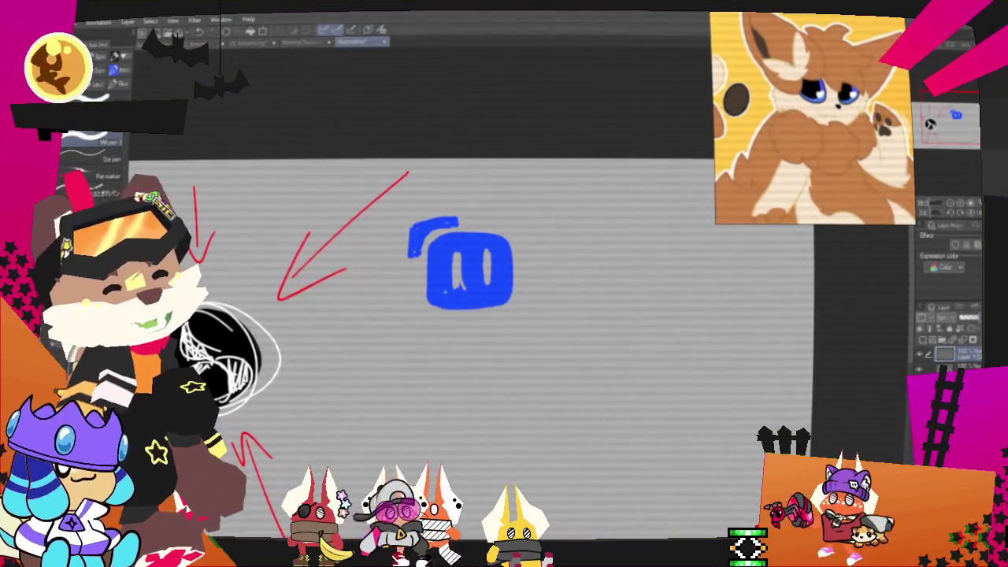
left_click_drag(383, 323, 626, 163)
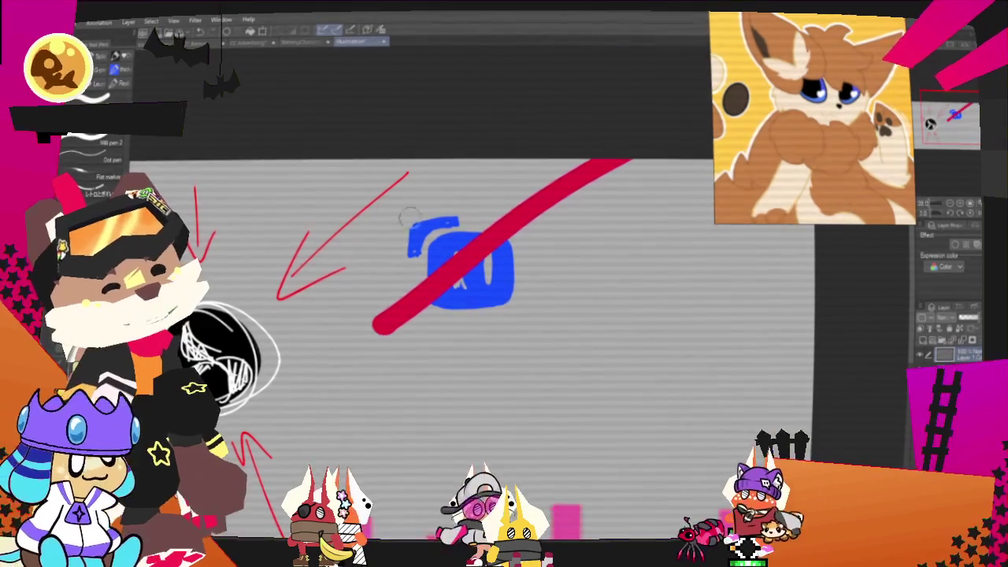
left_click_drag(351, 180, 614, 400)
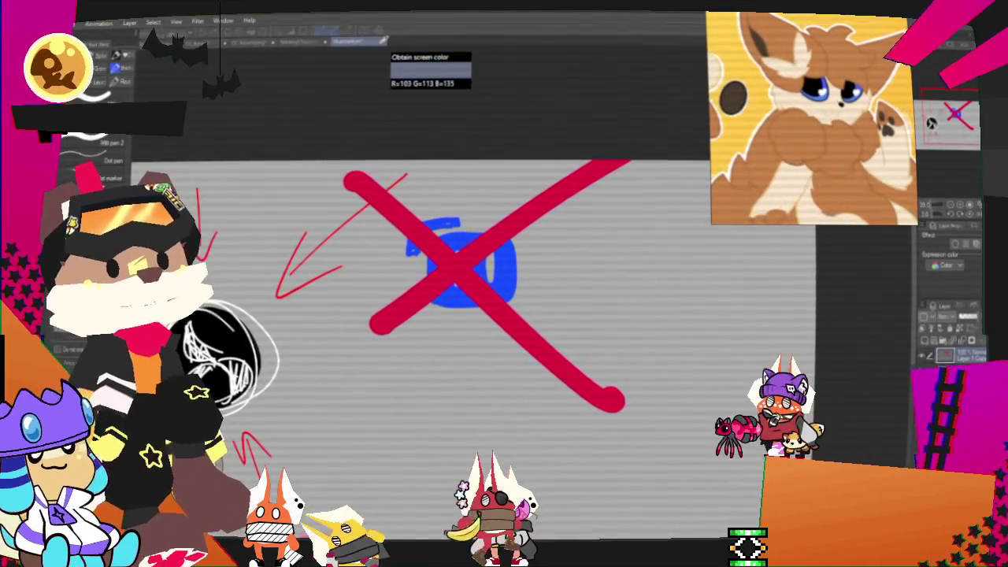
key("Return")
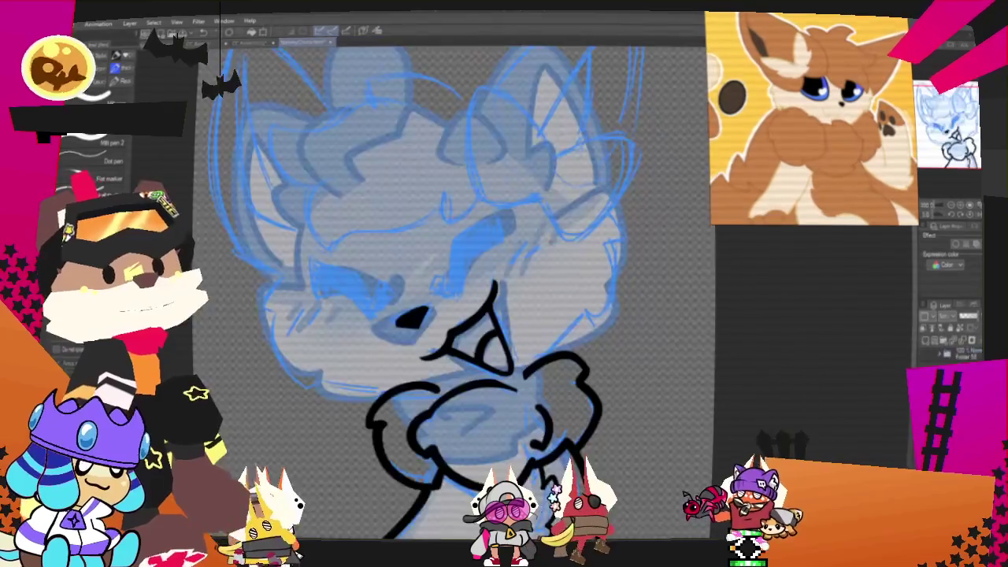
scroll(385, 230, "up", 2)
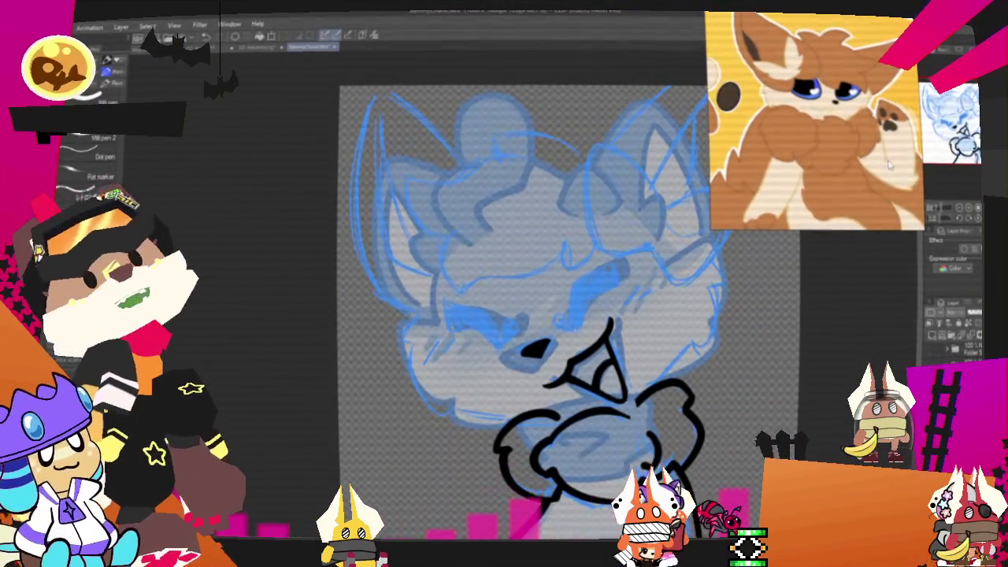
left_click_drag(513, 299, 465, 288)
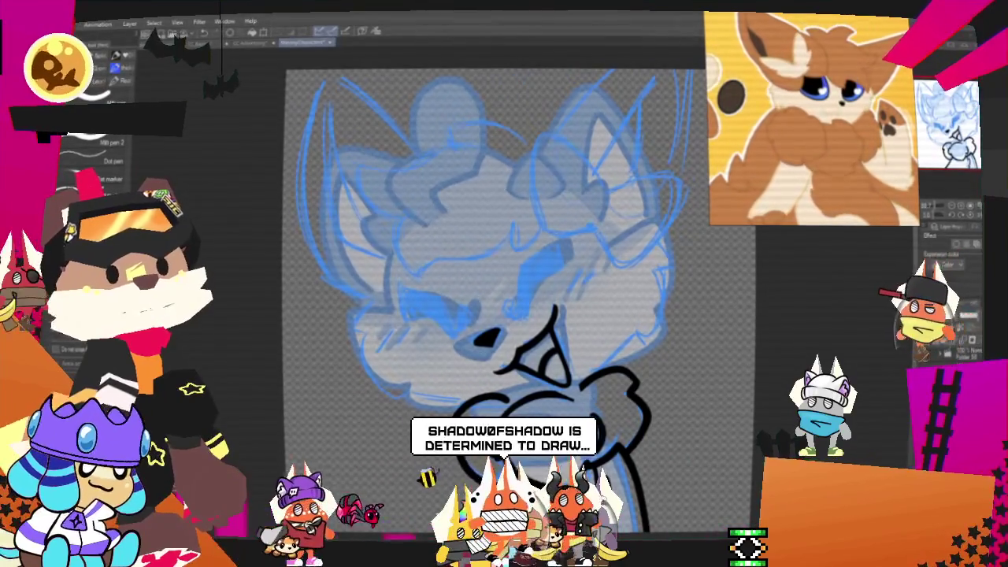
key("alt+Tab")
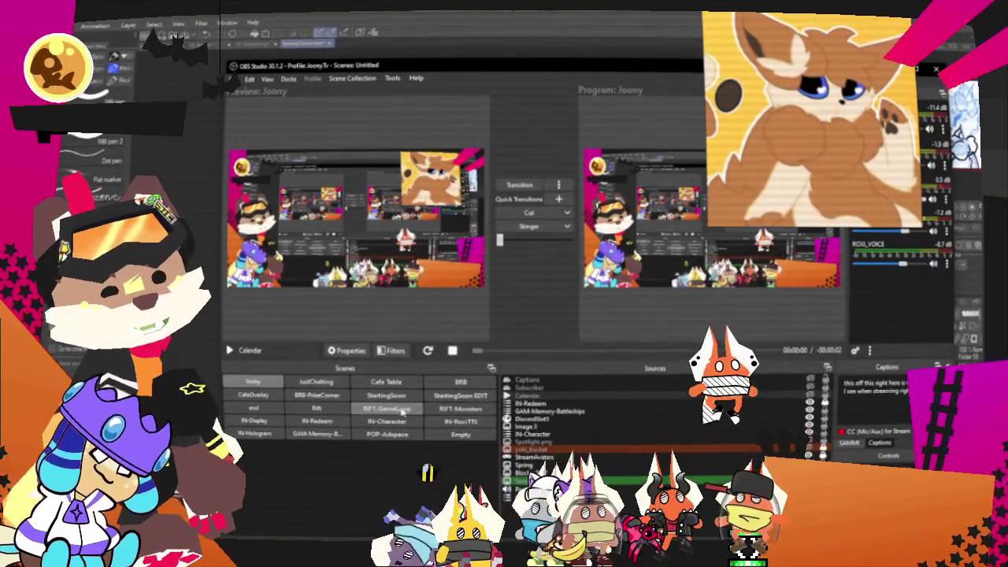
Preview the RIFT-Monsters, RIFT-GameLoop and Rift scenes, nudging a RIFT-GameLoop sprite slightly lower
left_click(435, 411)
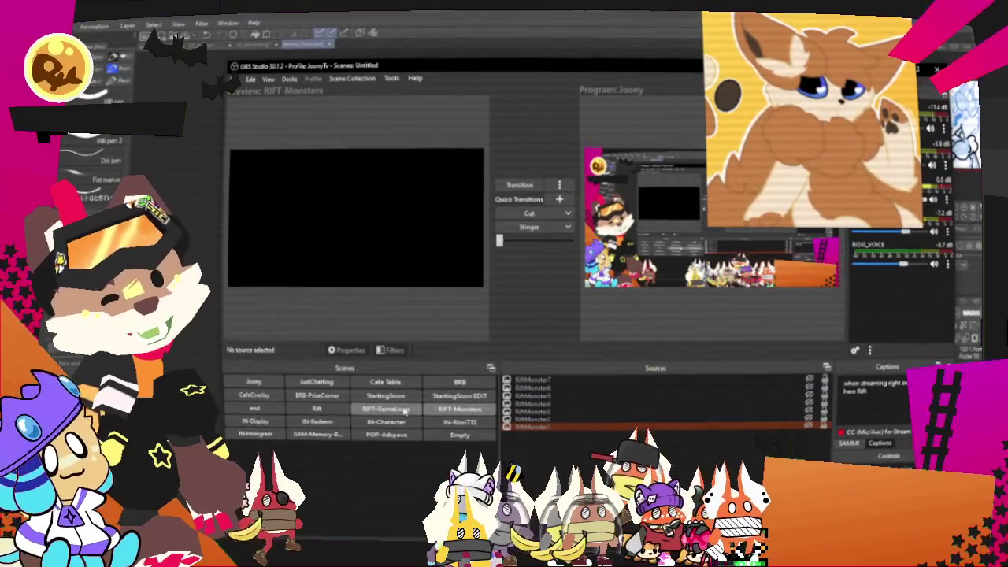
left_click(404, 410)
mouse_move(328, 191)
left_mouse_down()
mouse_move(323, 219)
mouse_move(335, 189)
left_mouse_up()
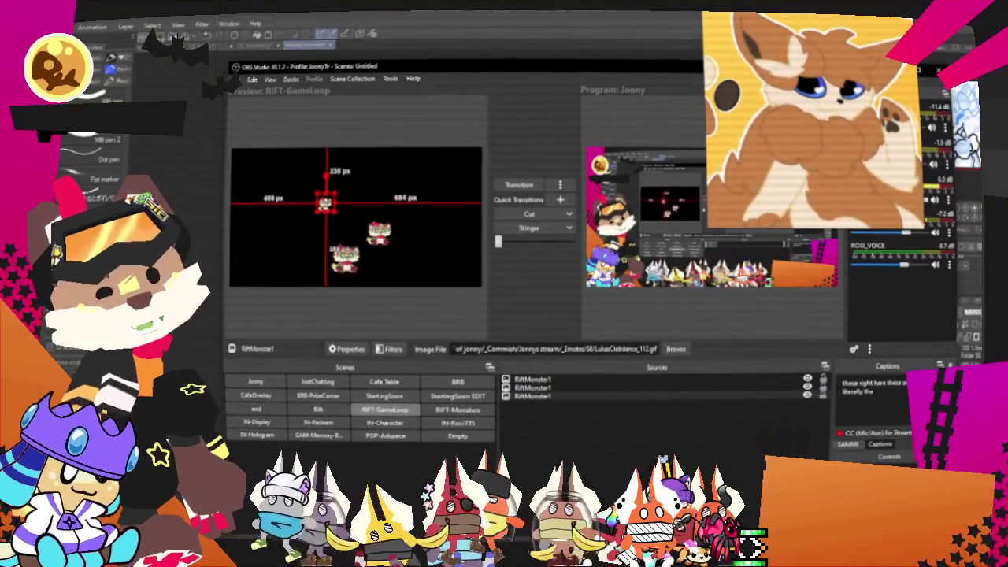
left_click(323, 412)
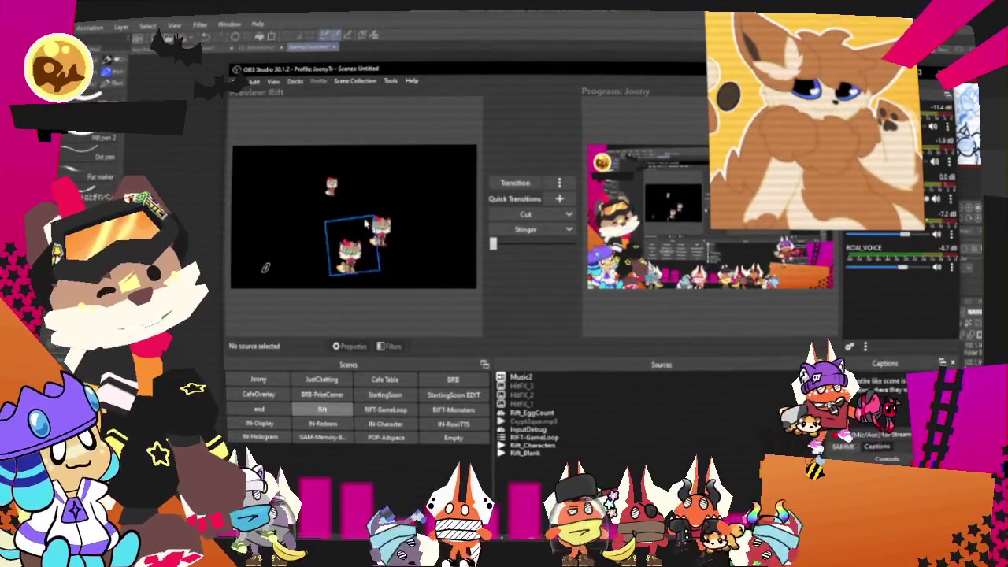
key("alt+Tab")
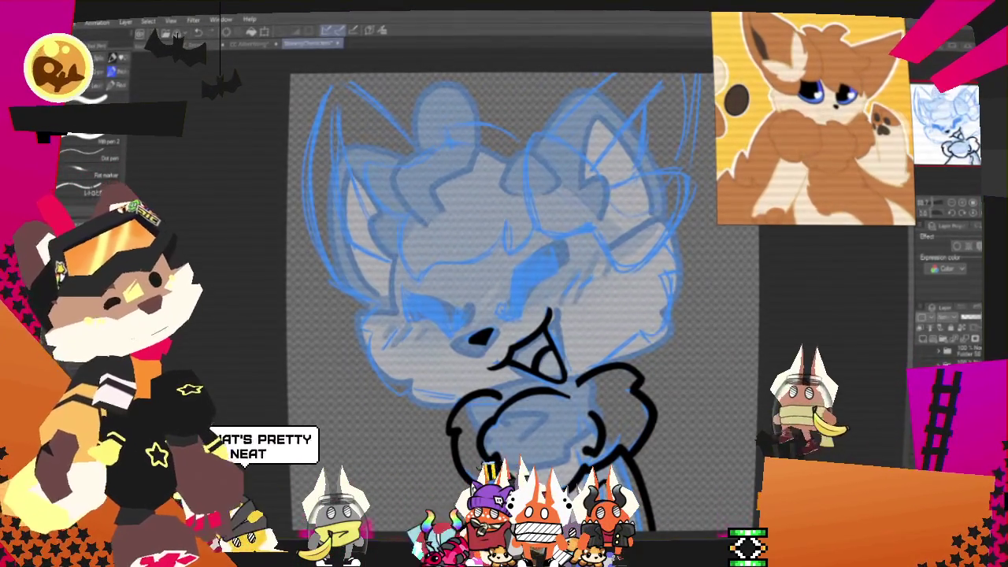
Ink a black curve along the top of the fox's head
scroll(613, 252, "up", 2)
scroll(488, 284, "up", 3)
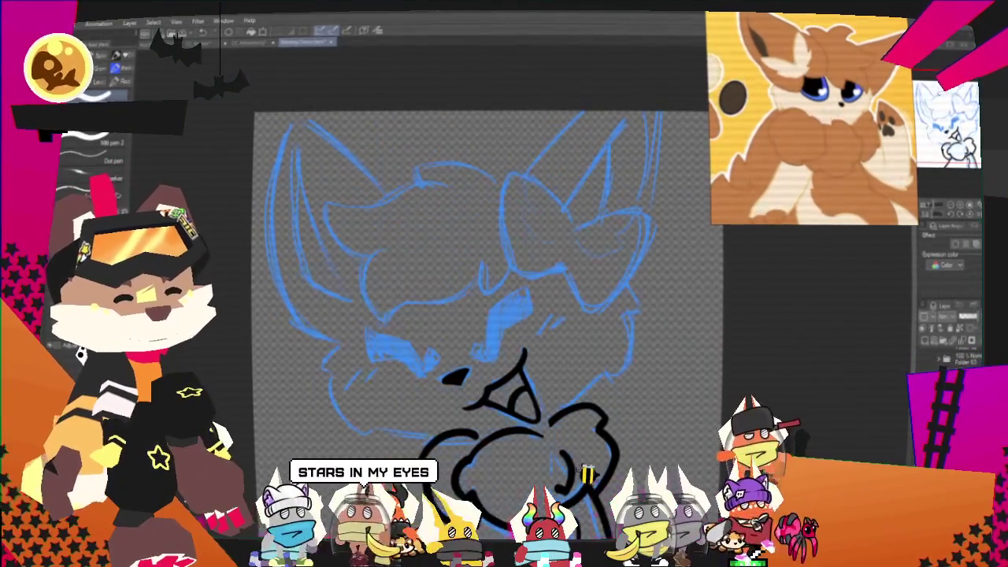
scroll(489, 331, "up", 2)
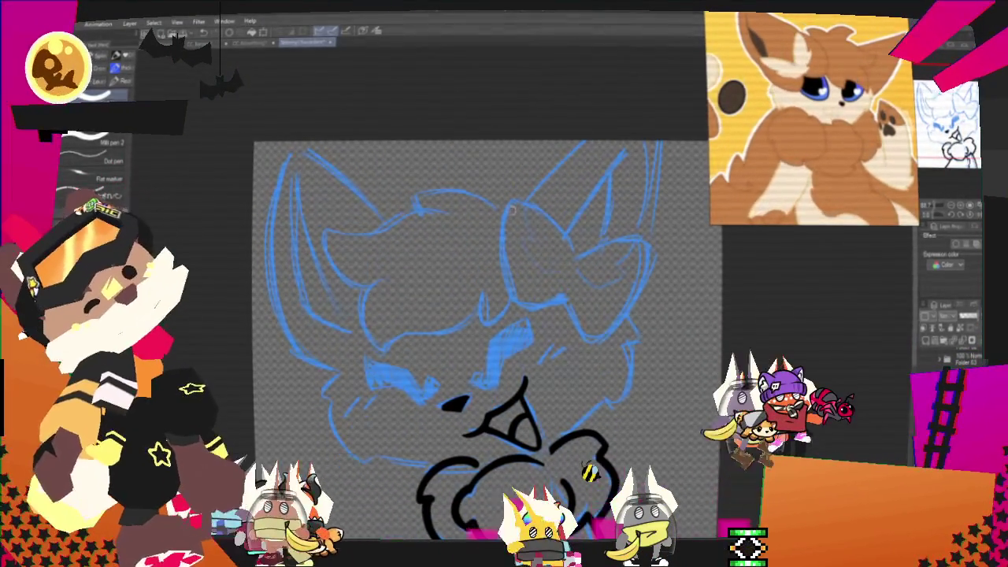
mouse_move(417, 183)
left_mouse_down()
mouse_move(508, 213)
mouse_move(403, 209)
left_mouse_up()
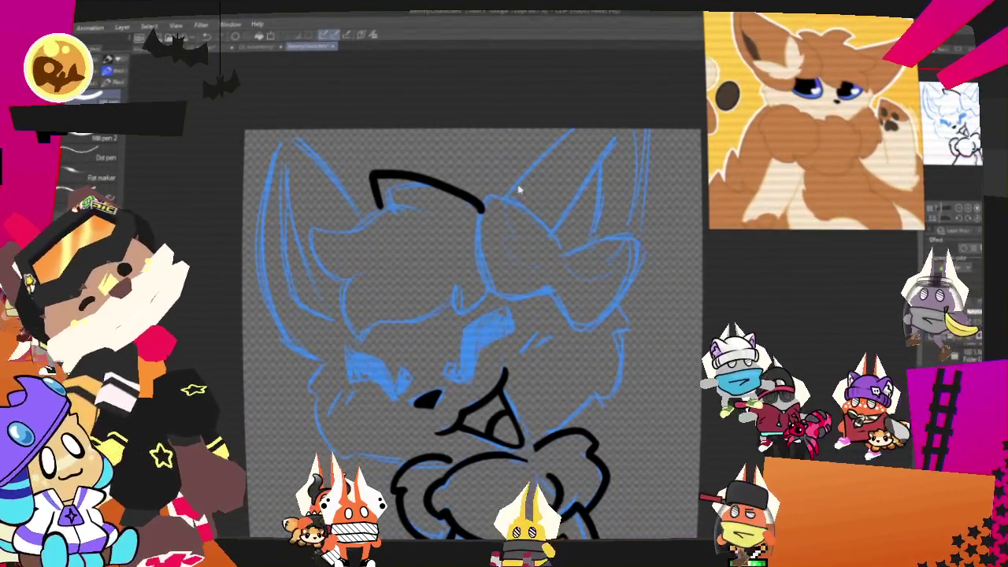
Redraw the top-of-head curve and ink the lower curve of the fox's cheek
key("ctrl+z")
mouse_move(386, 186)
left_mouse_down()
mouse_move(482, 211)
mouse_move(398, 206)
mouse_move(354, 292)
left_mouse_up()
key("ctrl+z")
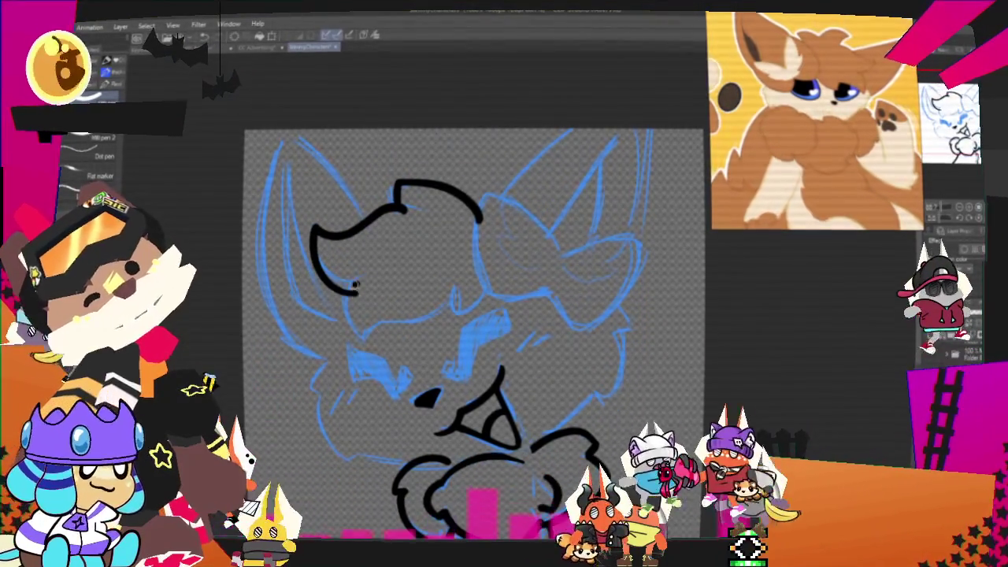
left_click_drag(358, 334, 425, 324)
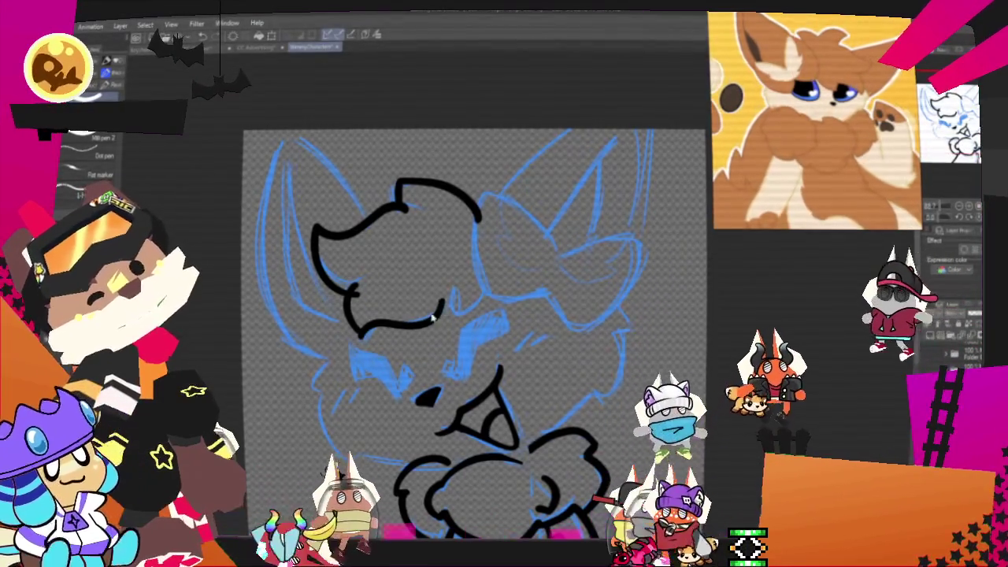
left_click_drag(361, 334, 490, 288)
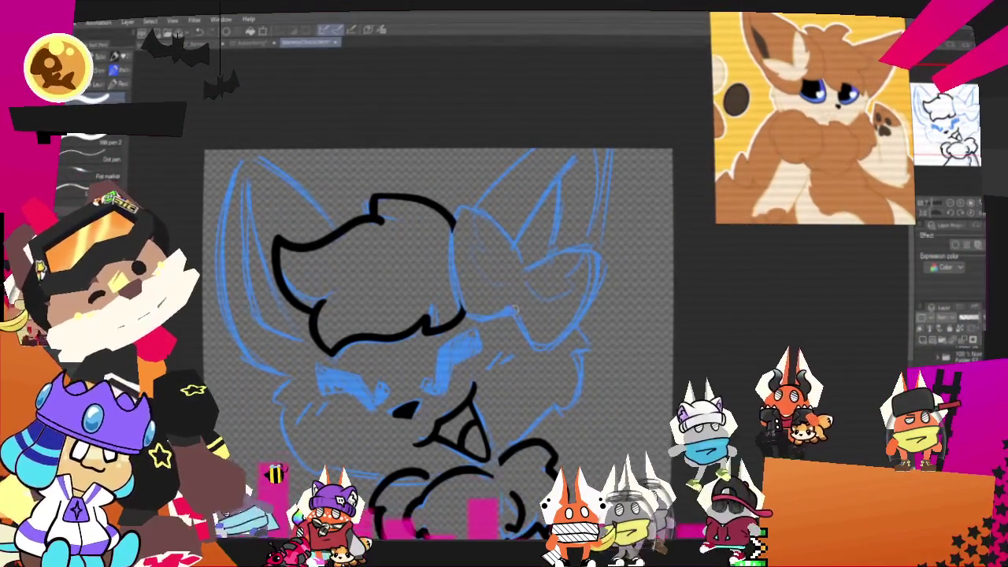
Ink the loop of the bow on the head, undoing a stray stroke
left_click_drag(513, 312, 512, 254)
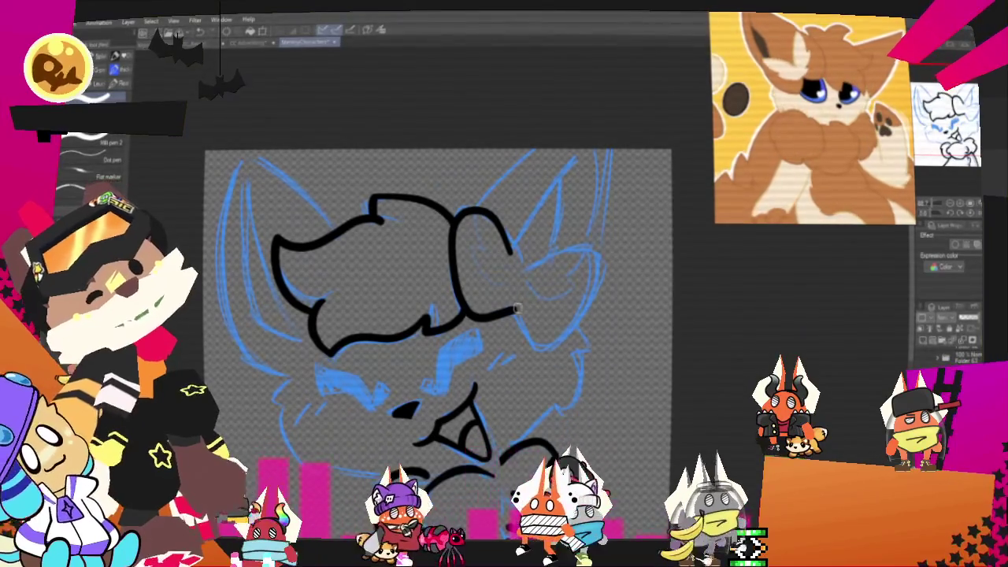
left_click_drag(517, 310, 461, 313)
key("ctrl+z")
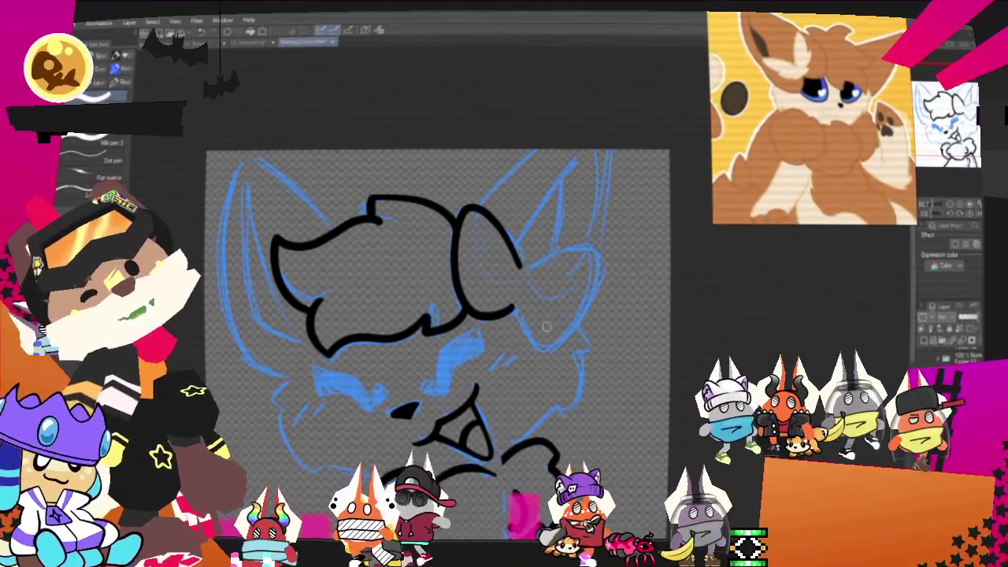
left_click_drag(546, 325, 520, 326)
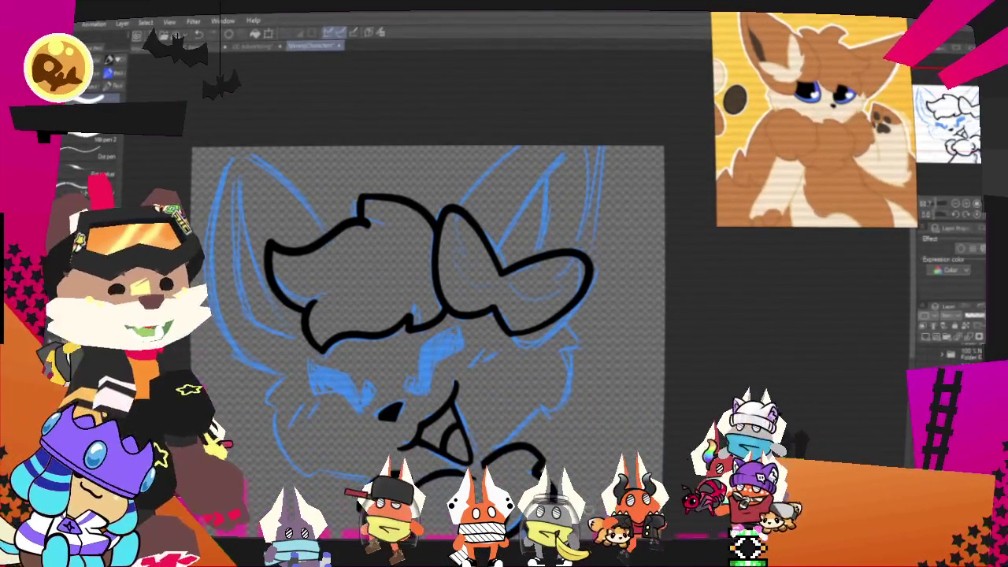
Ink the fox's right ear outline and the line inside the ear
left_click_drag(463, 230, 518, 164)
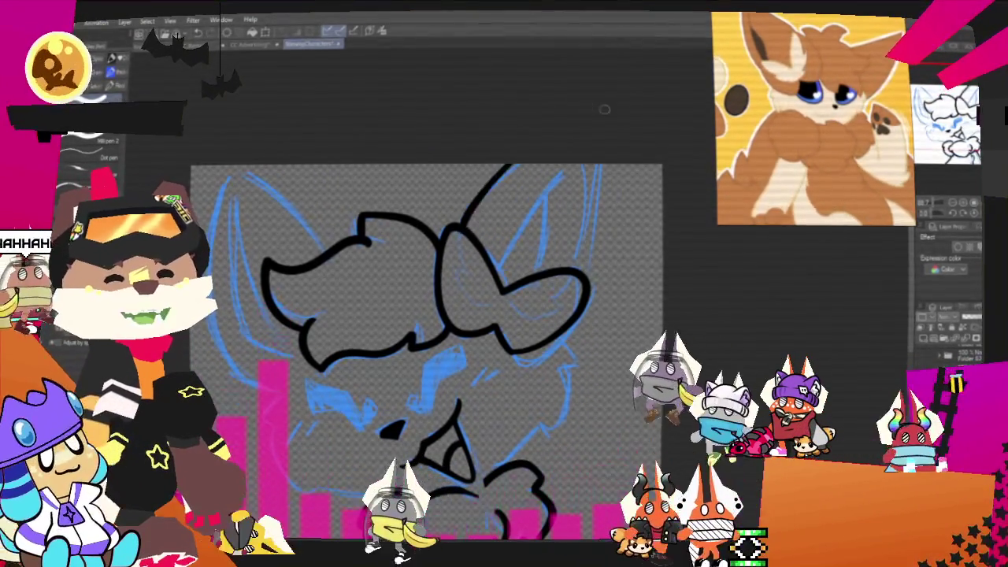
mouse_move(581, 271)
left_mouse_down()
mouse_move(596, 167)
mouse_move(591, 242)
left_mouse_up()
key("ctrl+z")
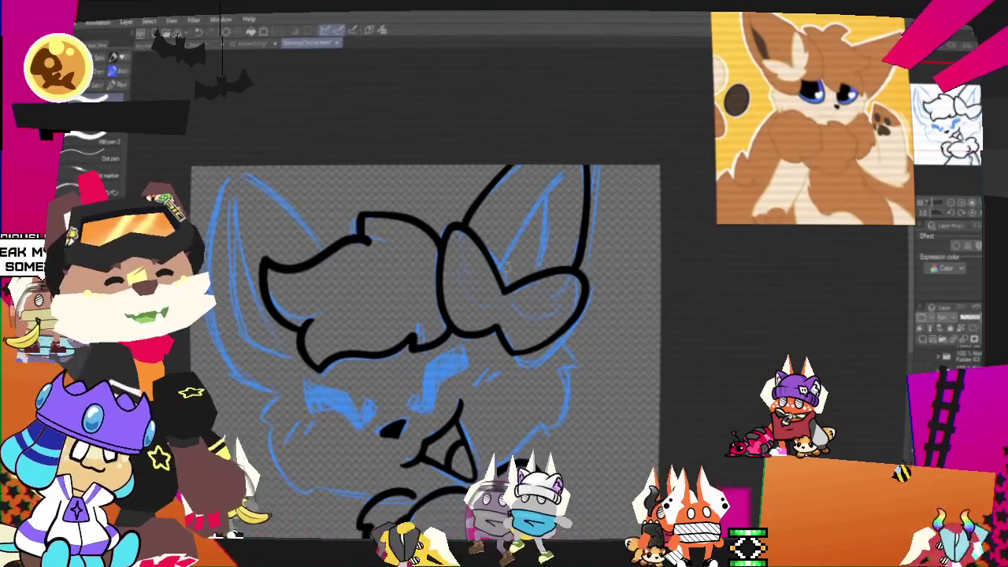
left_click_drag(527, 246, 565, 191)
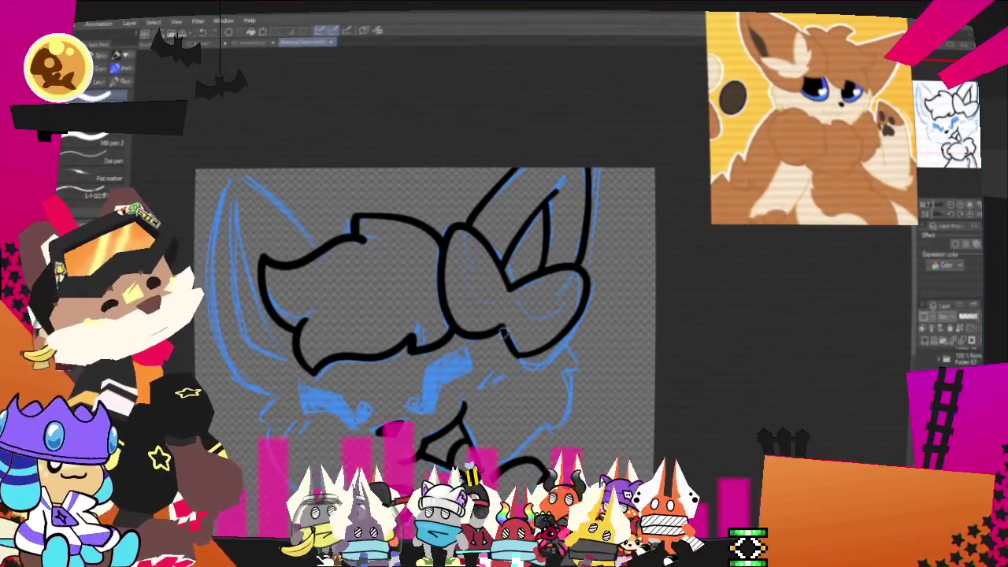
left_click_drag(564, 207, 553, 258)
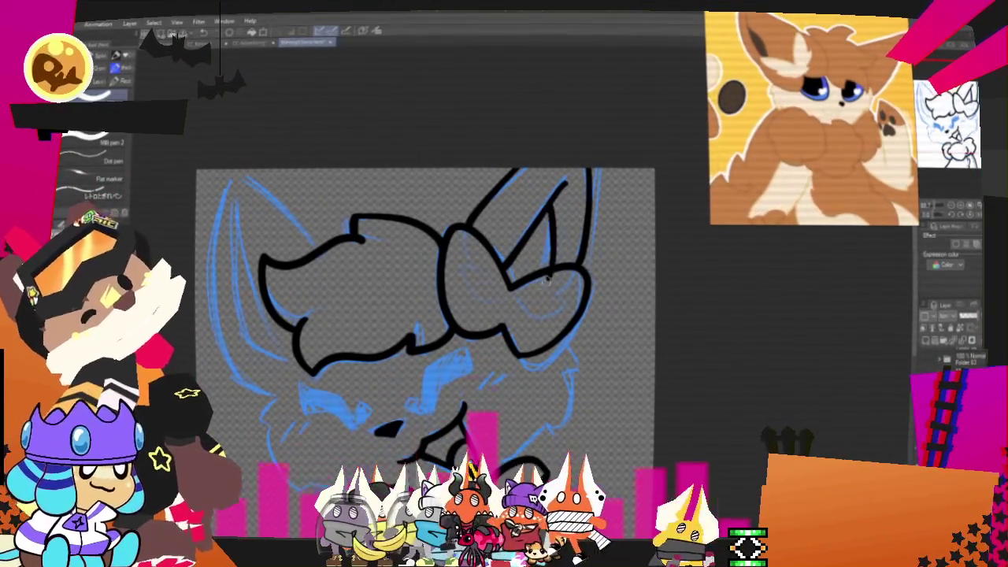
left_click_drag(564, 186, 550, 270)
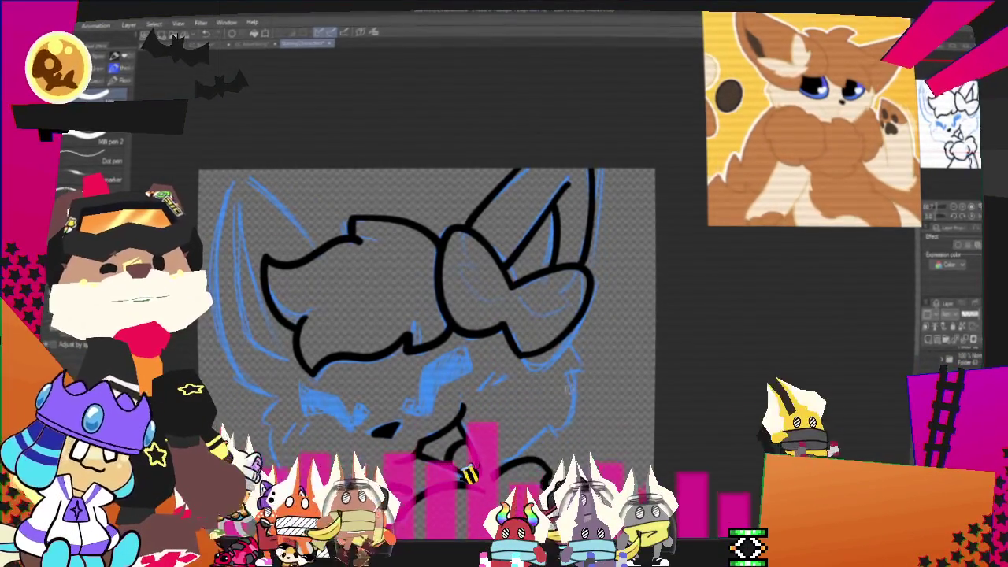
Ink the fur line running down the fox's left cheek
mouse_move(557, 400)
left_mouse_down()
mouse_move(593, 317)
mouse_move(609, 303)
left_mouse_up()
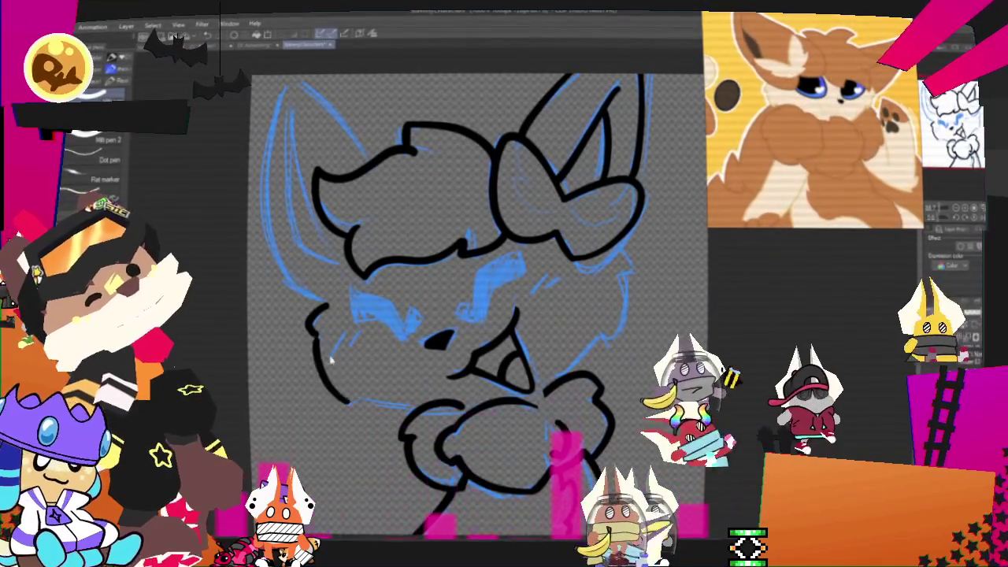
mouse_move(315, 335)
left_mouse_down()
mouse_move(381, 407)
mouse_move(403, 402)
left_mouse_up()
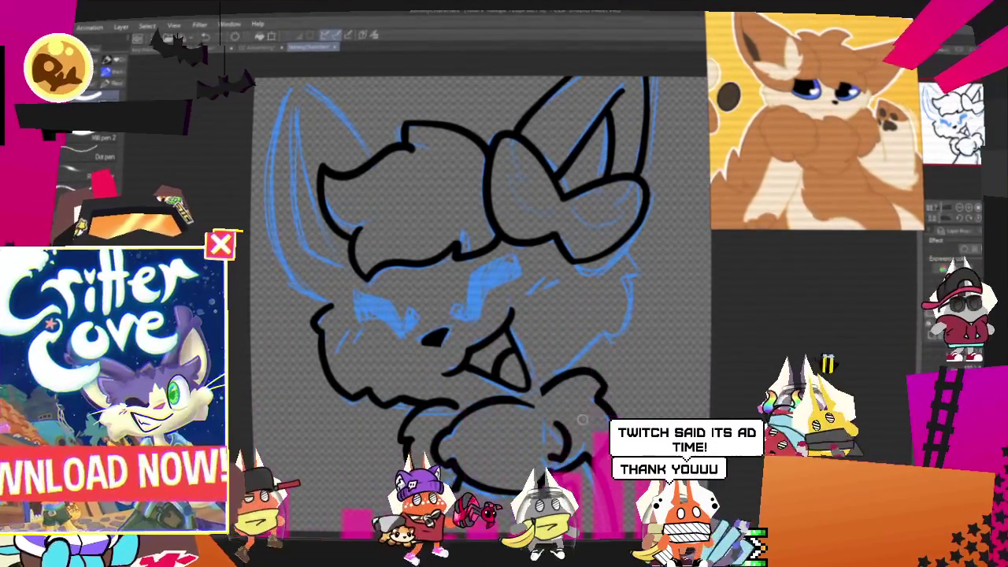
left_click_drag(584, 421, 622, 506)
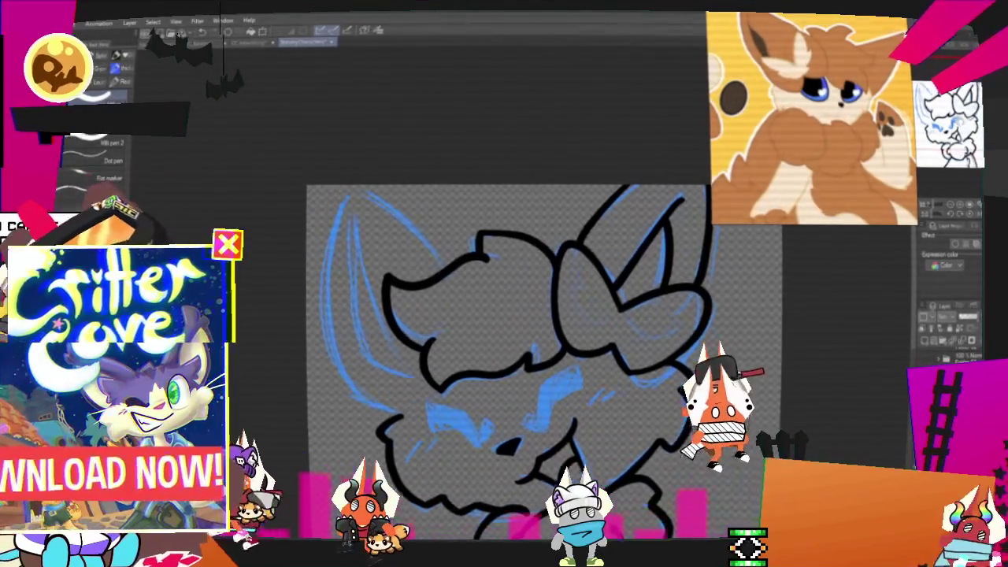
Ink both edges of the fox's left ear in black
left_click_drag(512, 355, 568, 355)
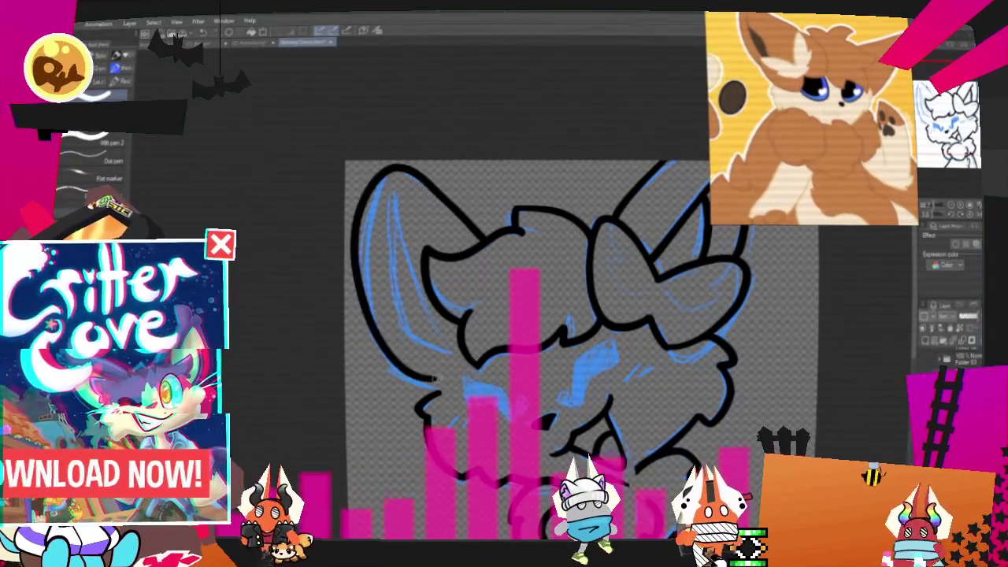
mouse_move(453, 206)
left_mouse_down()
mouse_move(396, 172)
mouse_move(449, 382)
left_mouse_up()
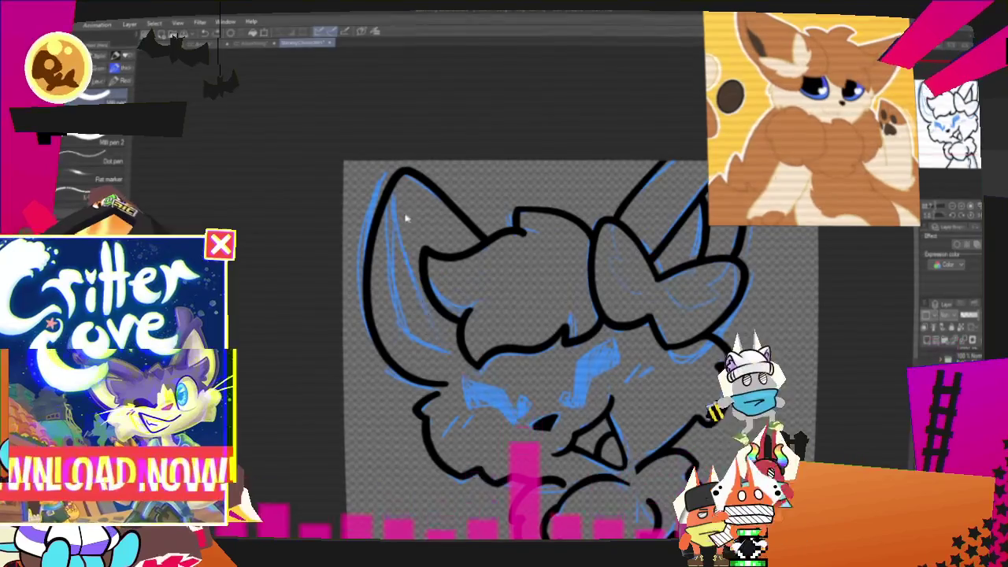
left_click_drag(398, 208, 406, 332)
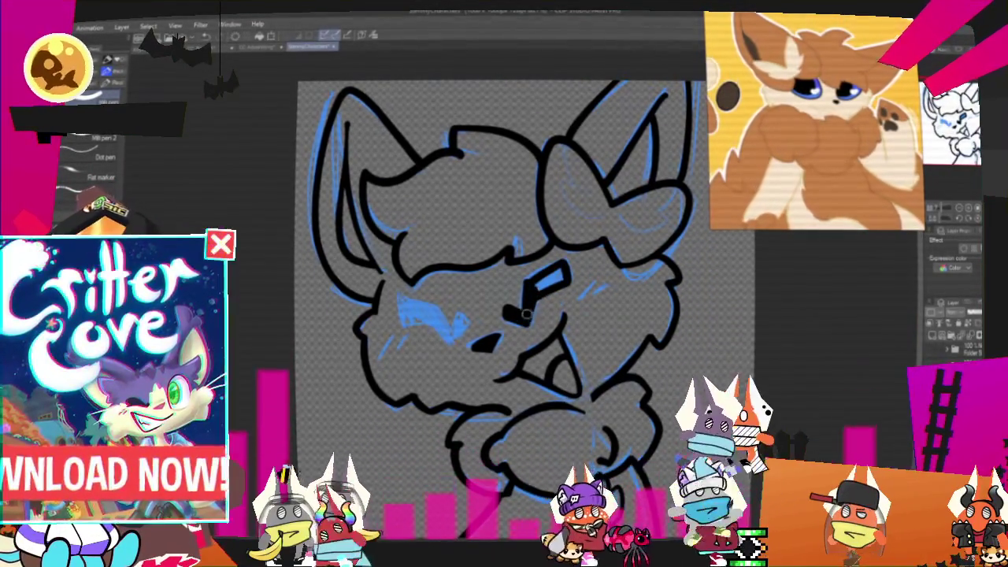
Ink a thick black eyebrow and a bolder stroke over the fox's left eye
left_click_drag(555, 271, 512, 319)
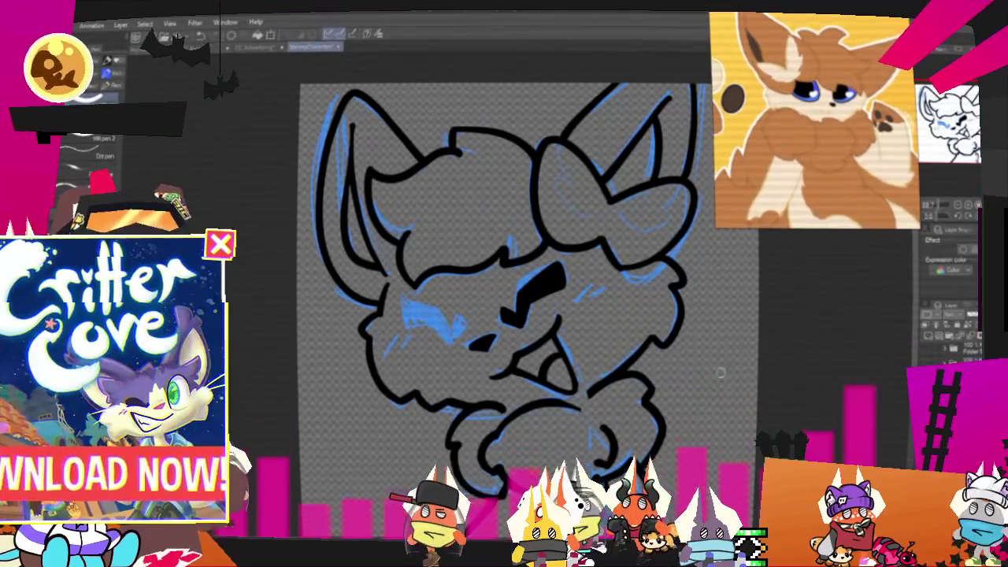
left_click_drag(520, 300, 623, 264)
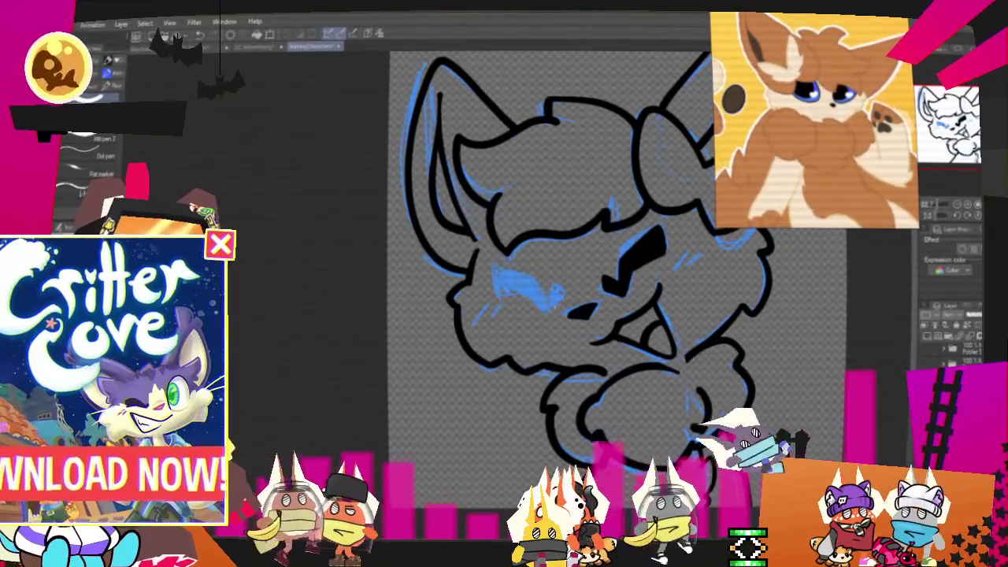
left_click_drag(496, 276, 551, 293)
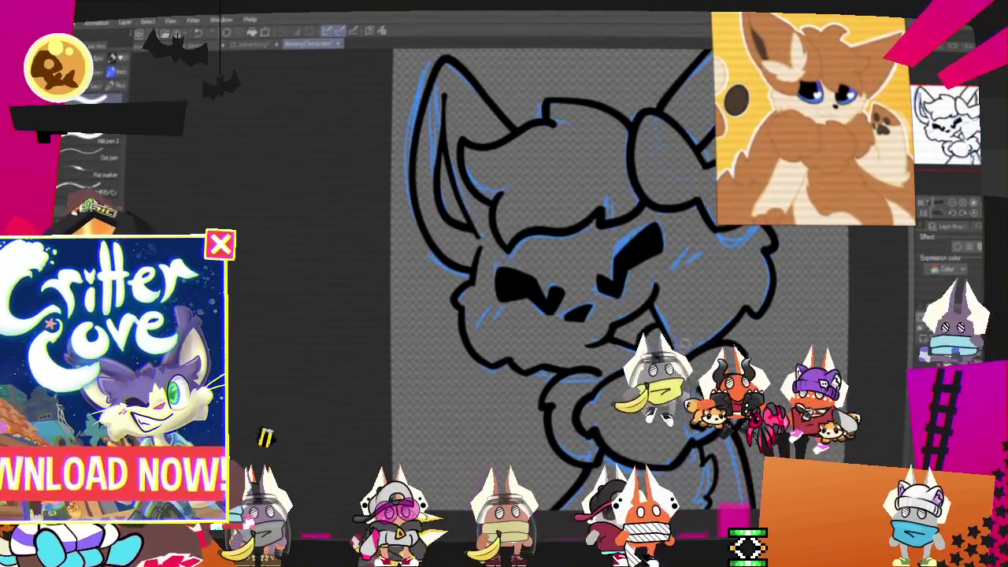
Lasso the fox's left eye and scale it down slightly with a transform
key("m")
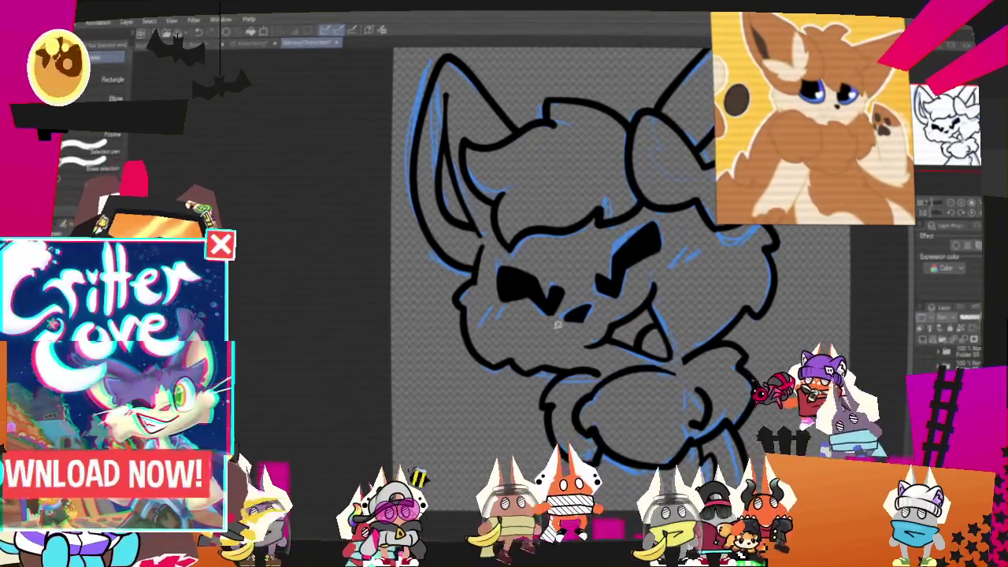
left_click_drag(514, 254, 551, 311)
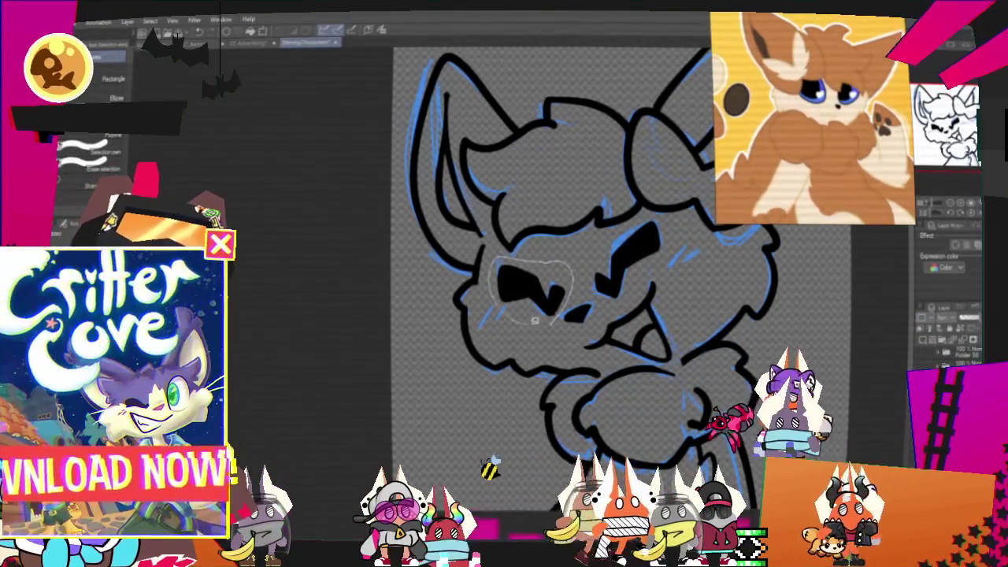
key("ctrl+t")
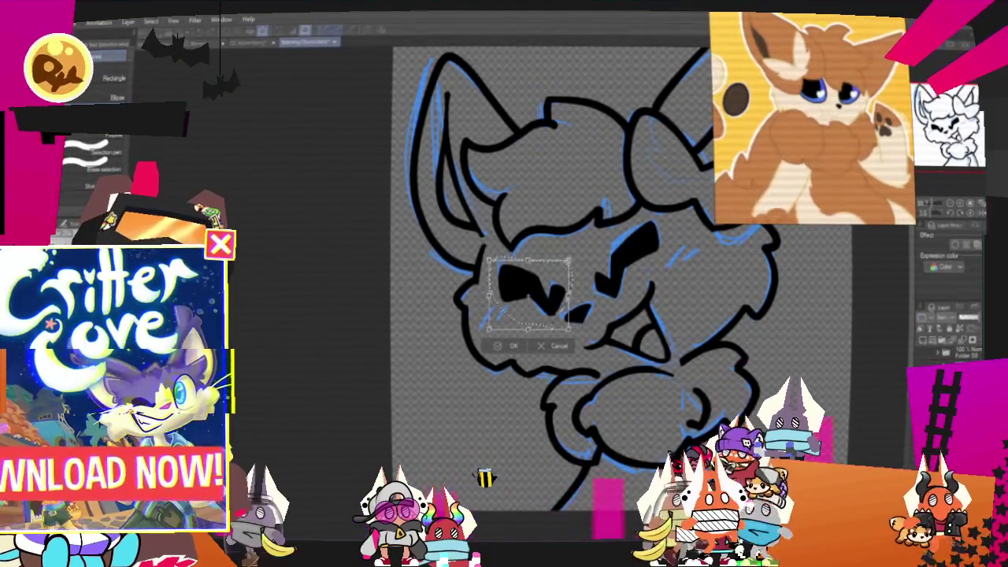
left_click_drag(574, 256, 569, 260)
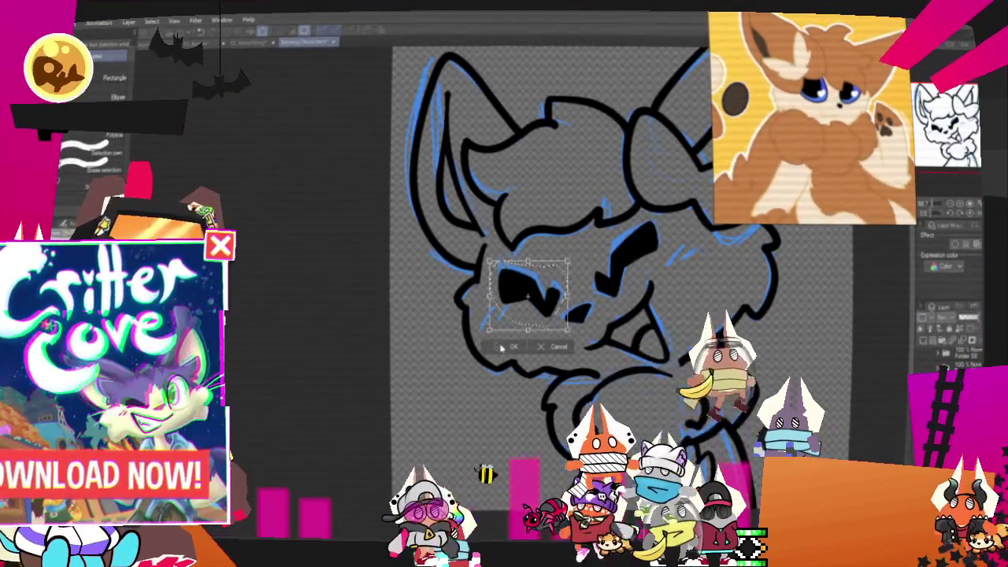
key("Return")
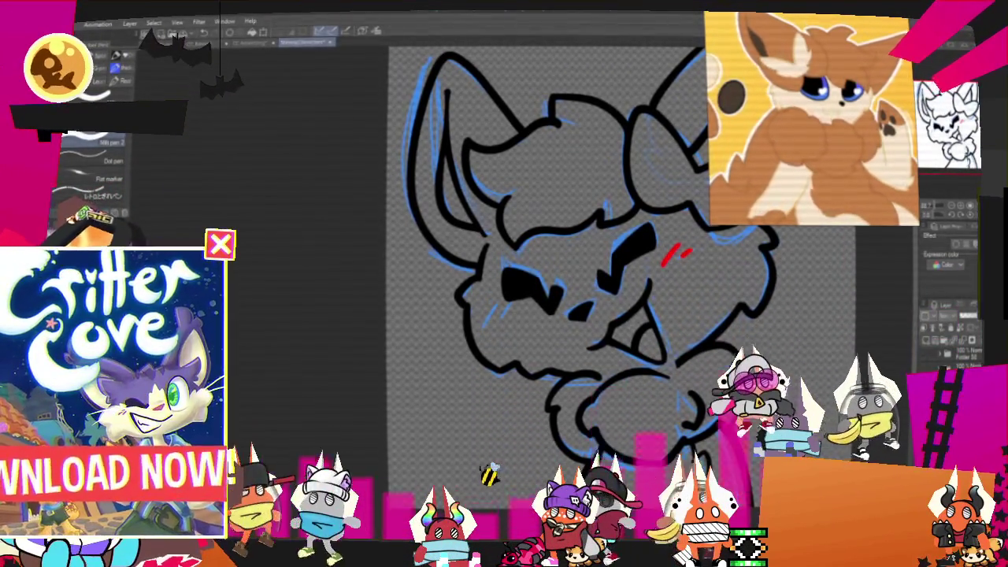
Draw short red blush strokes on the fox's cheeks, redoing them until they look right
left_click_drag(504, 309, 509, 318)
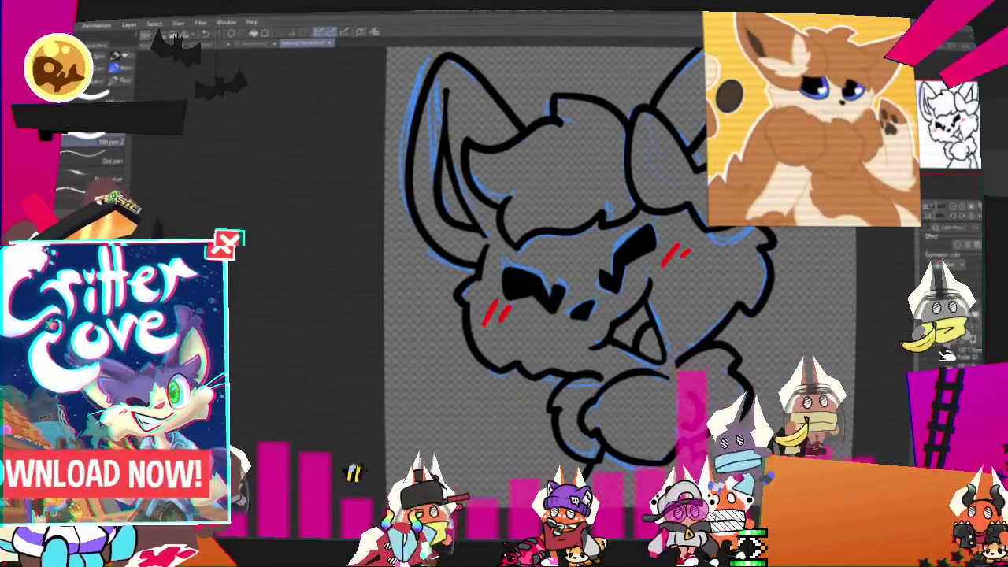
key("ctrl+z")
left_click_drag(481, 309, 478, 321)
mouse_move(493, 302)
left_mouse_down()
mouse_move(487, 323)
mouse_move(499, 322)
left_mouse_up()
key("ctrl+z")
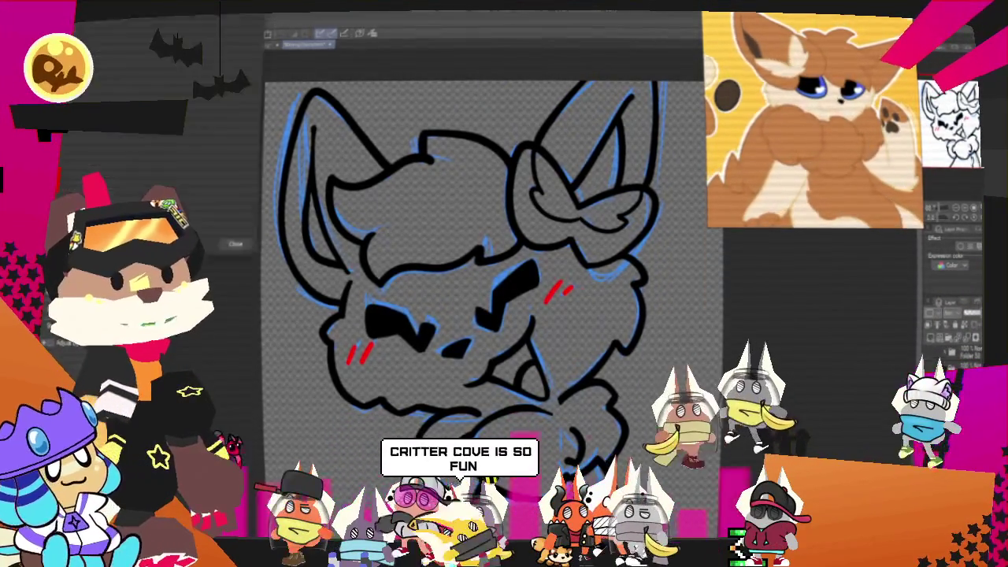
Look through the Mic/Aux filters, including Compressor and Gain 2, then close the window
key("alt+Tab")
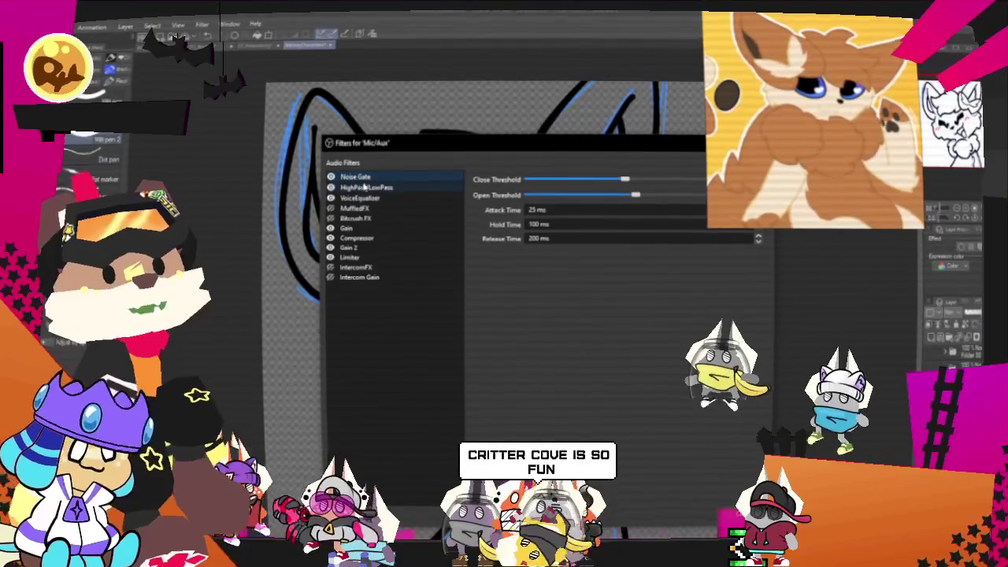
left_click(401, 190)
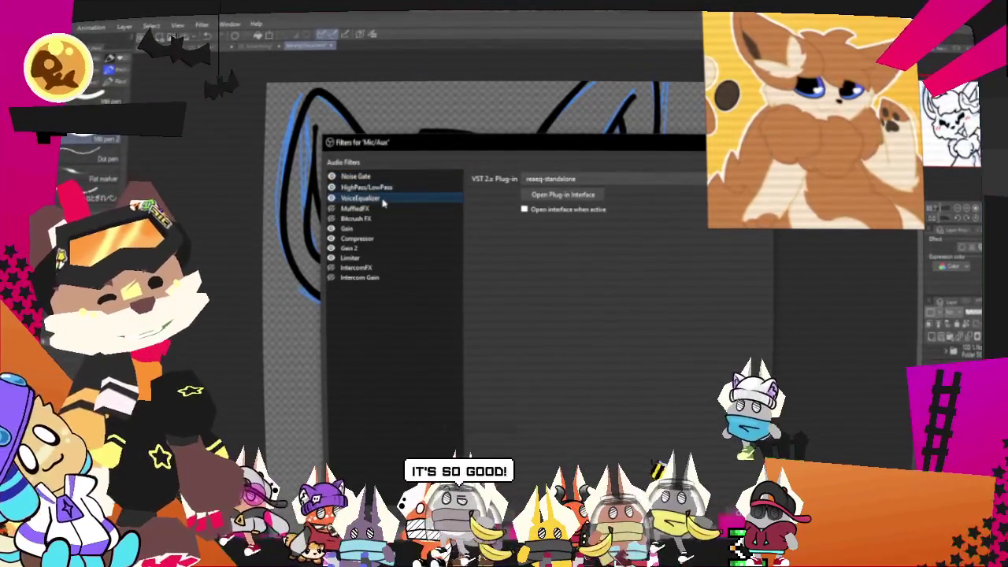
left_click(366, 240)
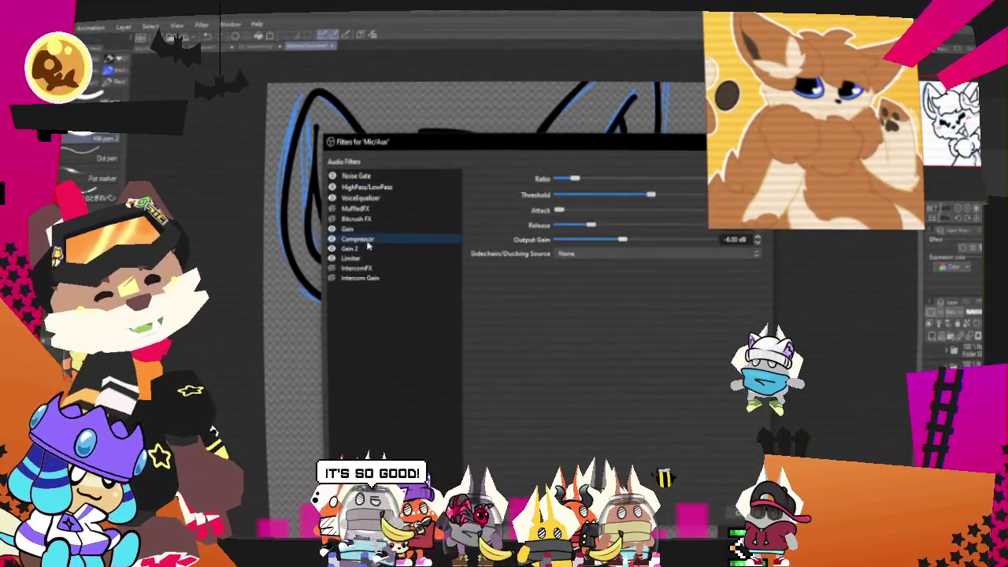
left_click(366, 249)
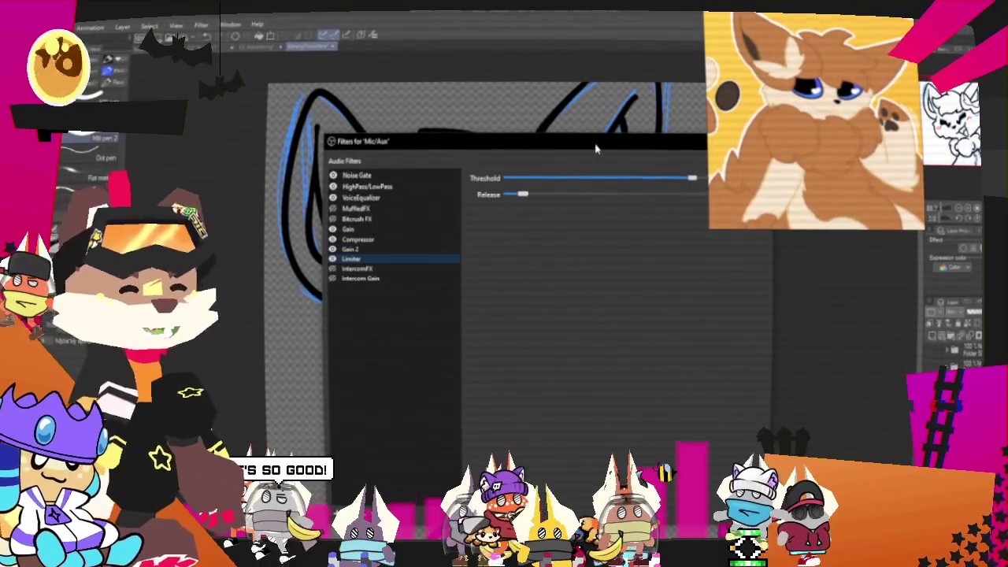
left_click_drag(589, 149, 510, 138)
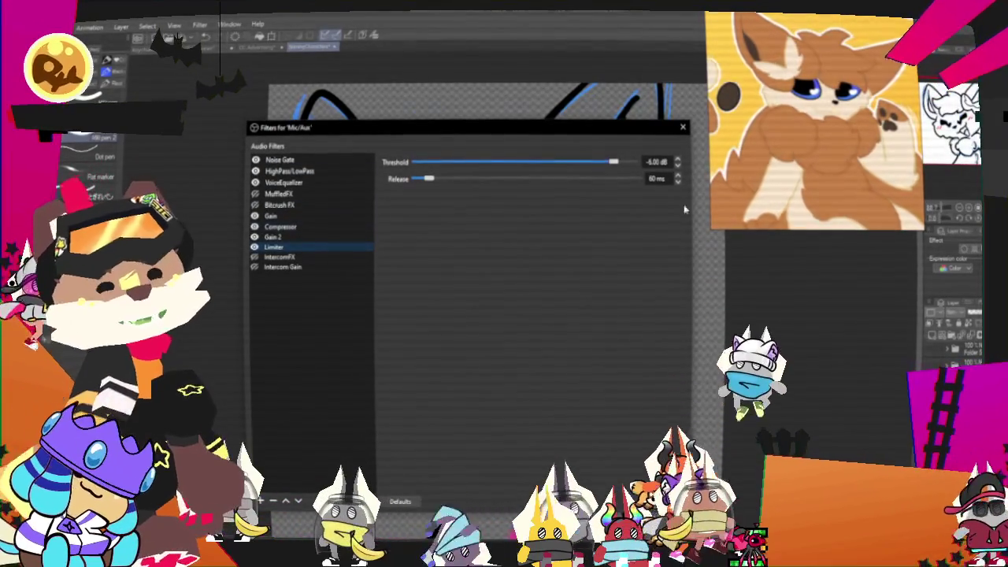
left_click(684, 126)
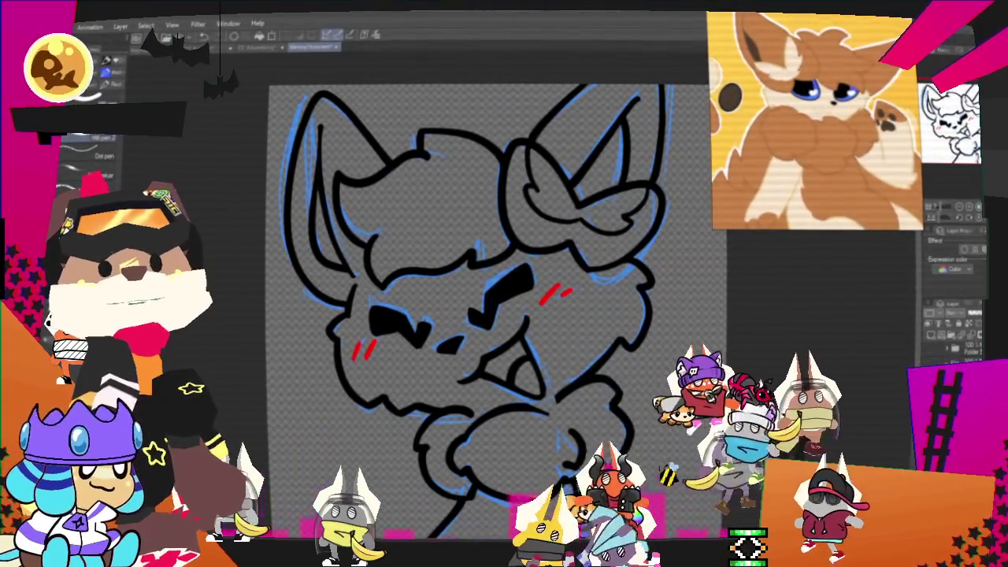
Airbrush a dark red tint over the fox's left eye, cheek and upper-right hair outline
scroll(489, 291, "down", 2)
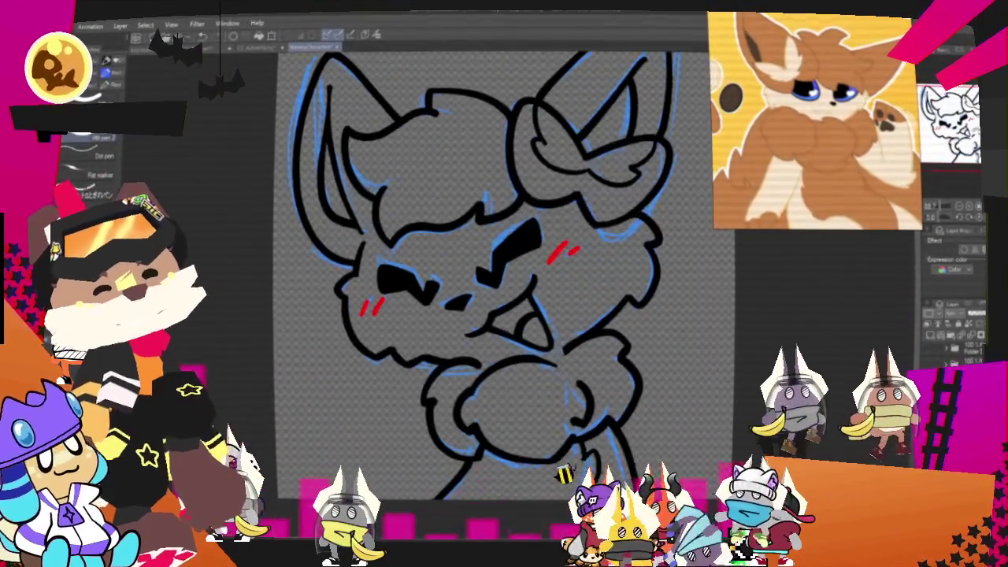
scroll(488, 291, "down", 2)
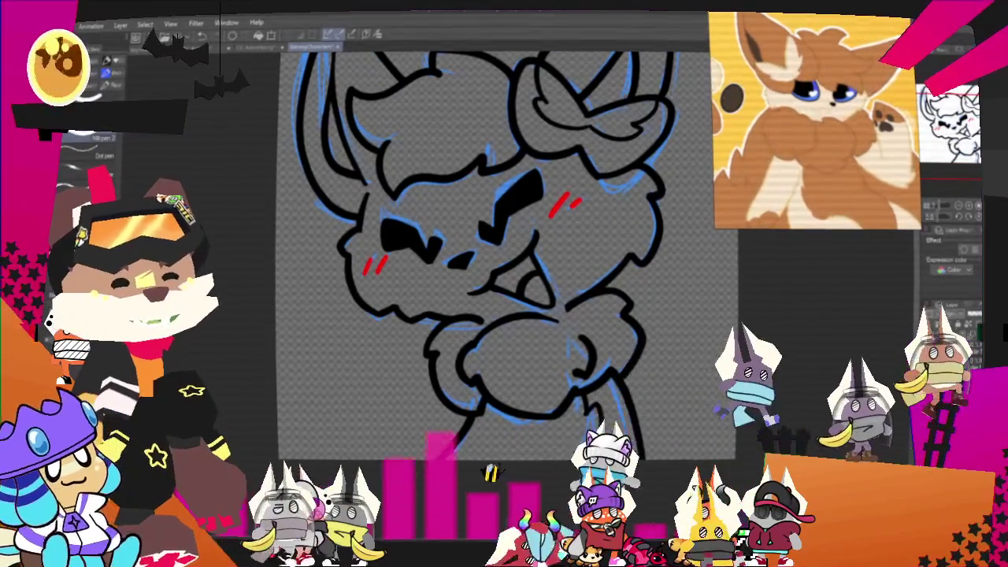
scroll(489, 291, "down", 2)
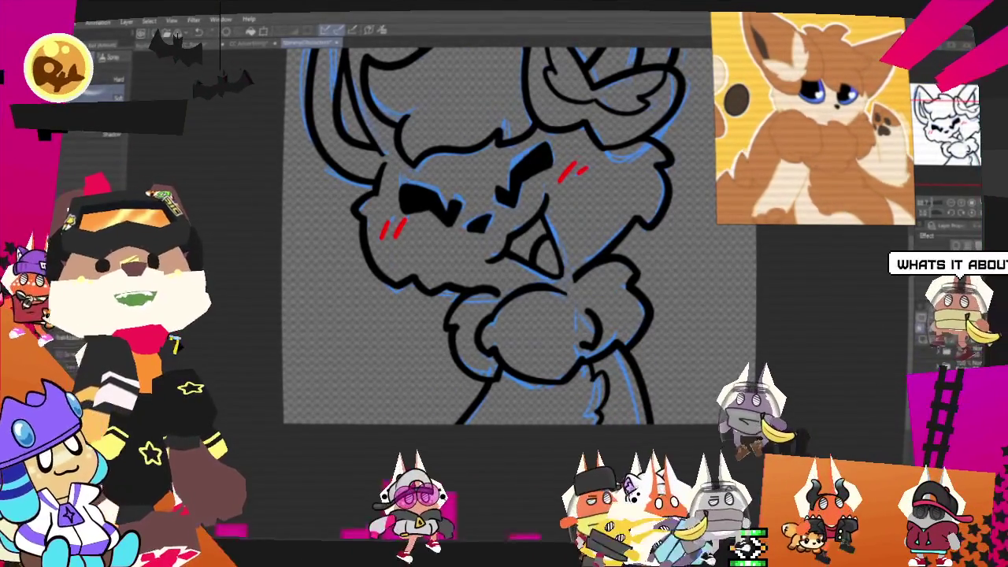
left_click_drag(426, 197, 473, 271)
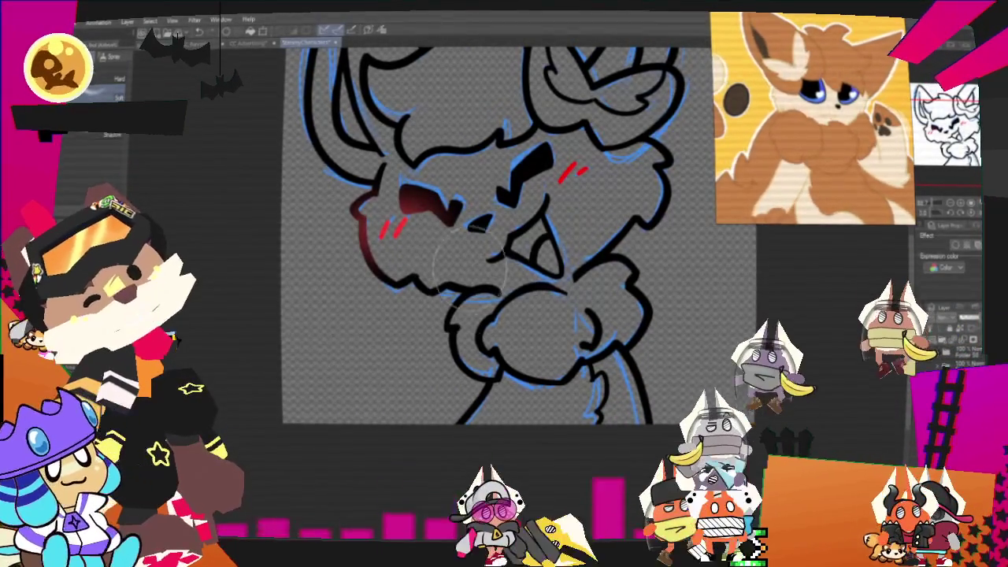
key("ctrl+z")
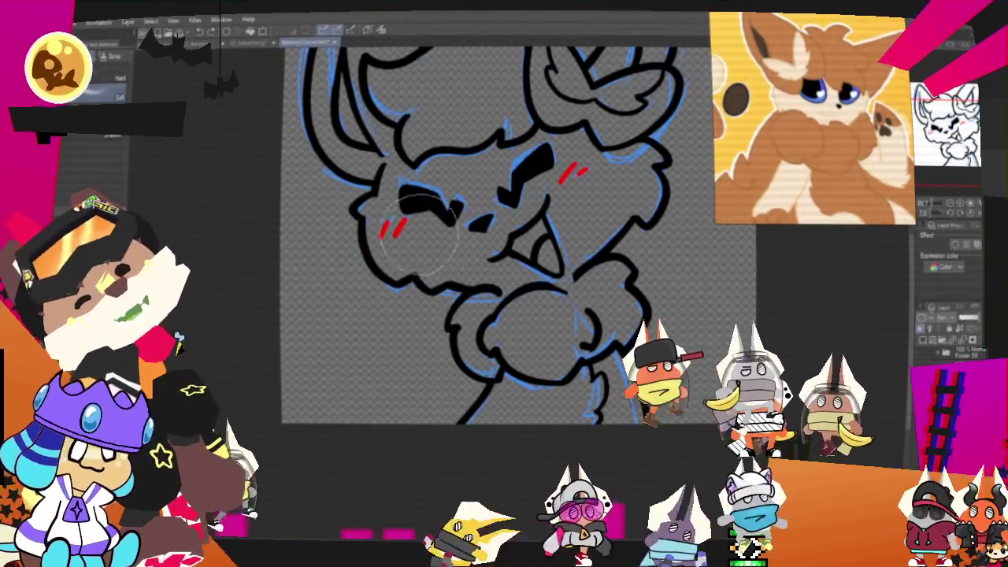
key("ctrl+y")
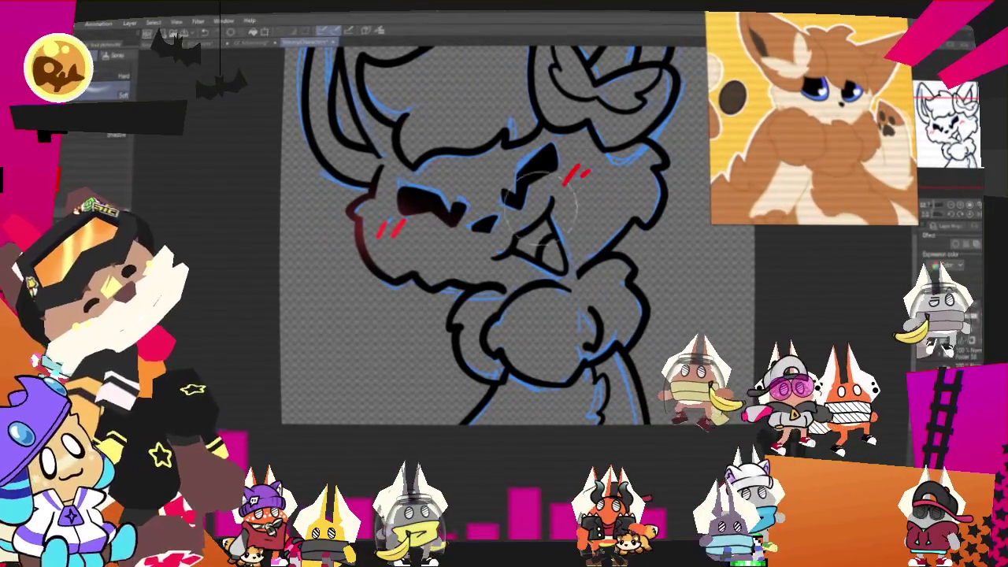
key("ctrl+y")
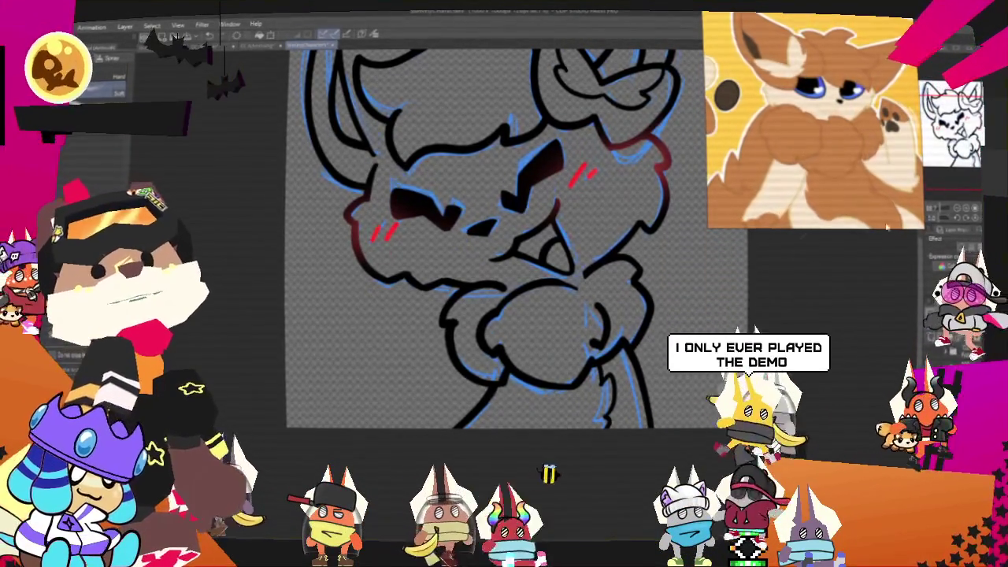
scroll(488, 260, "up", 3)
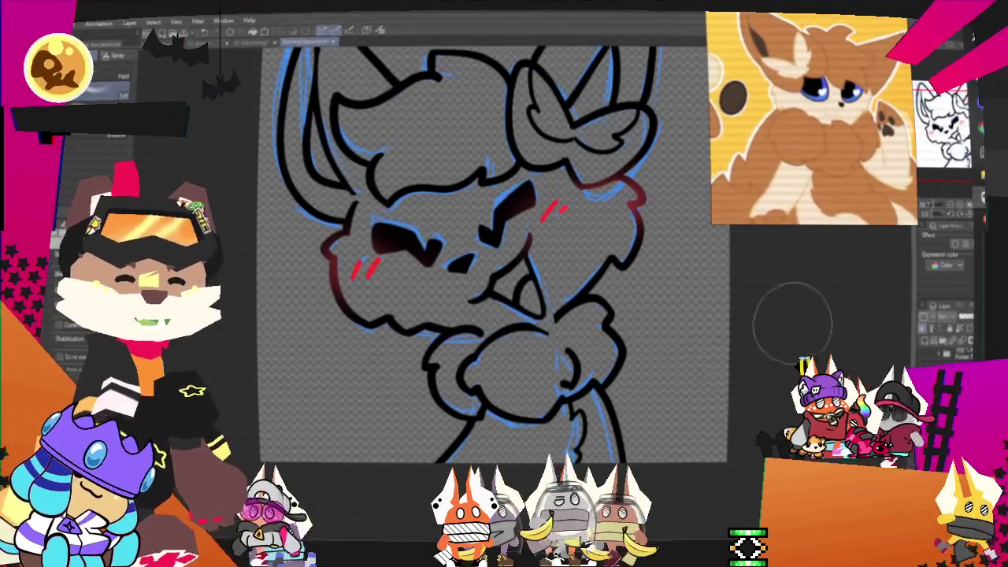
Turn off the blue sketch layer so only the black and dark red fox line art shows
scroll(802, 325, "down", 3)
scroll(802, 326, "up", 1)
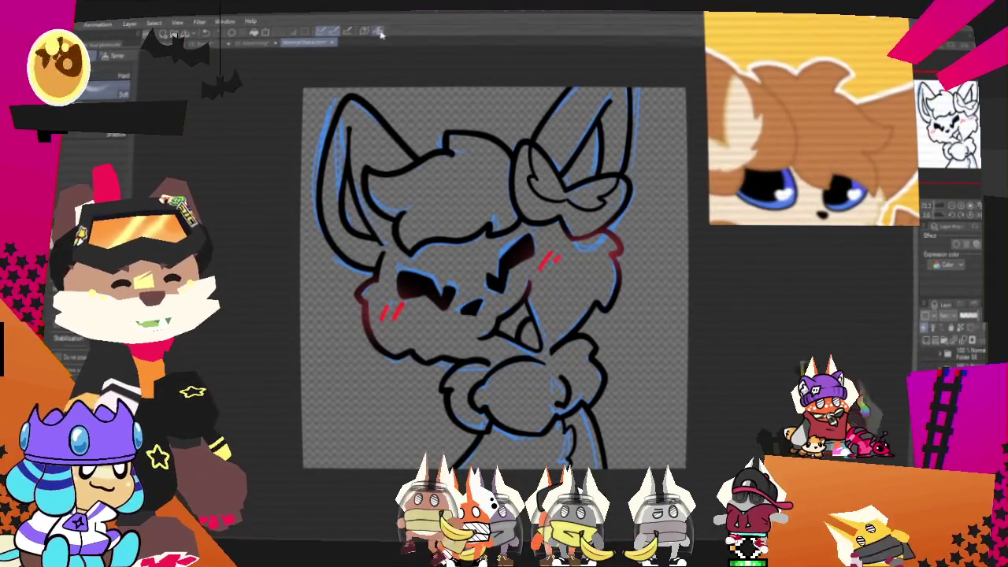
scroll(607, 162, "down", 2)
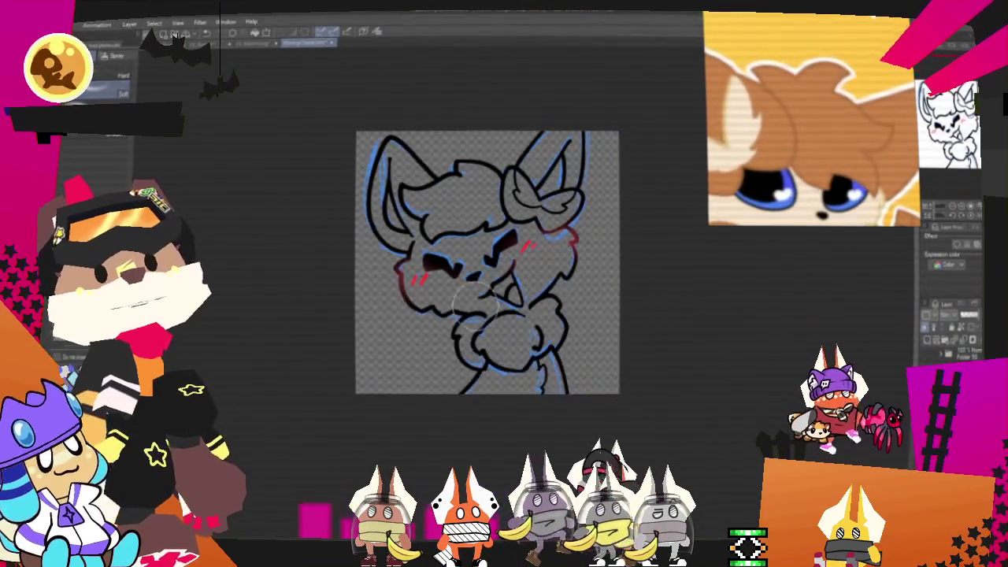
scroll(583, 189, "up", 2)
scroll(567, 205, "down", 1)
scroll(542, 231, "up", 1)
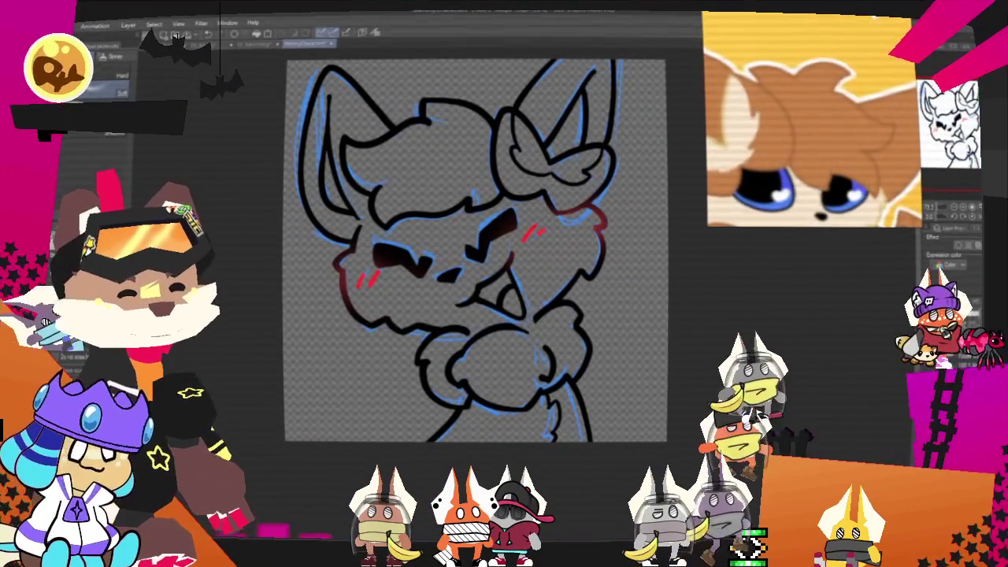
key("Delete")
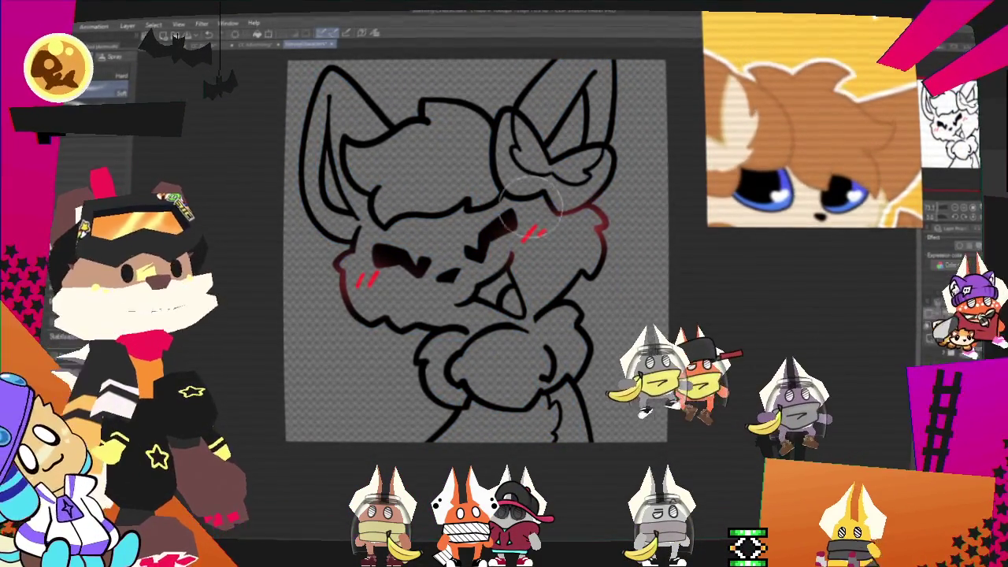
scroll(569, 243, "up", 1)
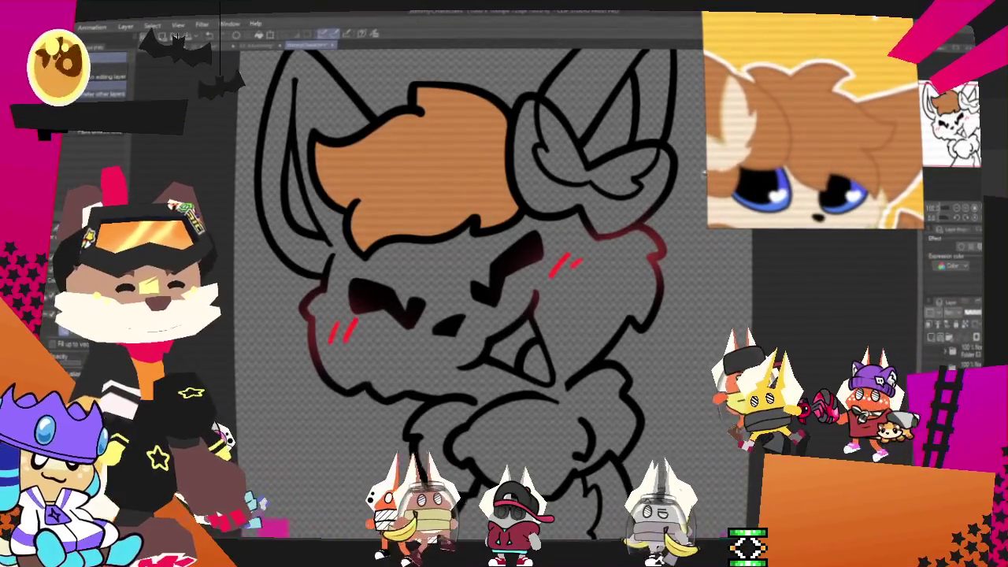
Flat-fill the fox's hair, ears and body brown and its face and chest cream
scroll(582, 163, "down", 1)
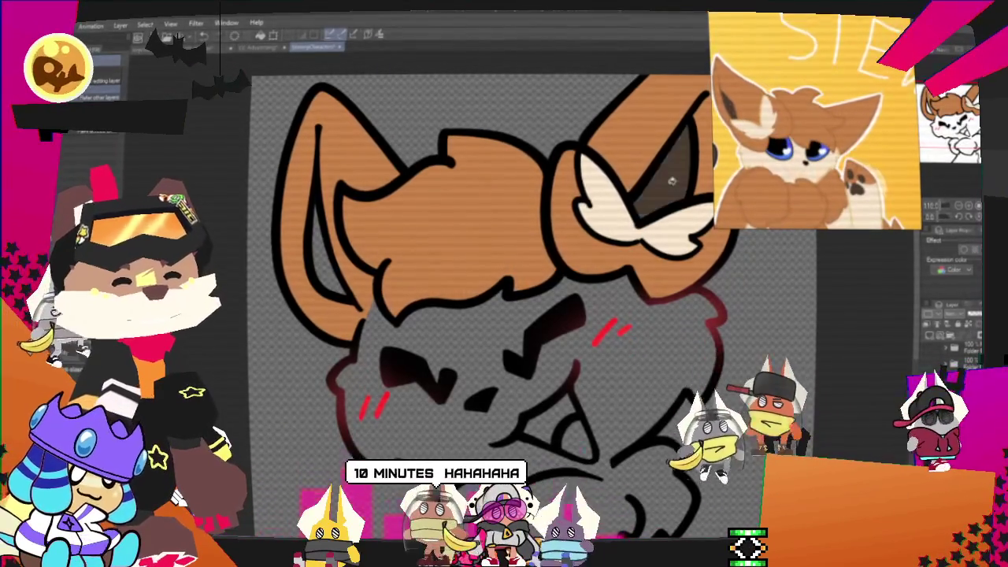
scroll(520, 299, "down", 2)
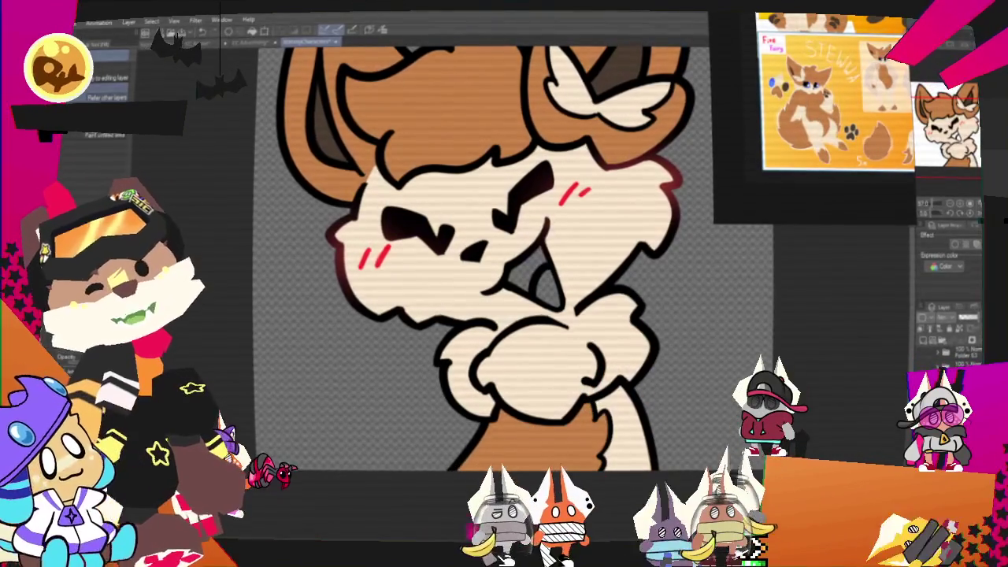
Fill the fox's inner ears with dark brown
key("p")
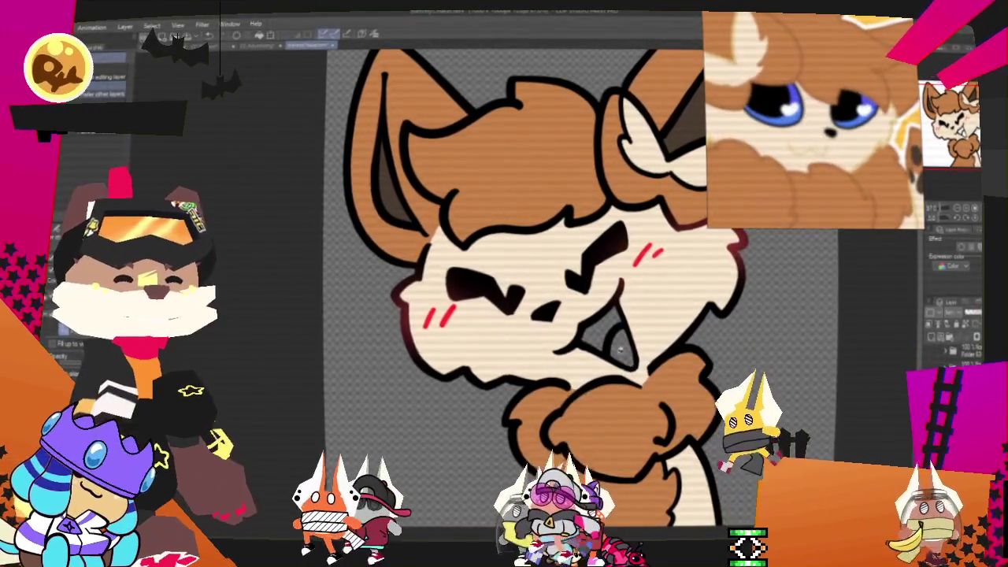
scroll(616, 347, "up", 2)
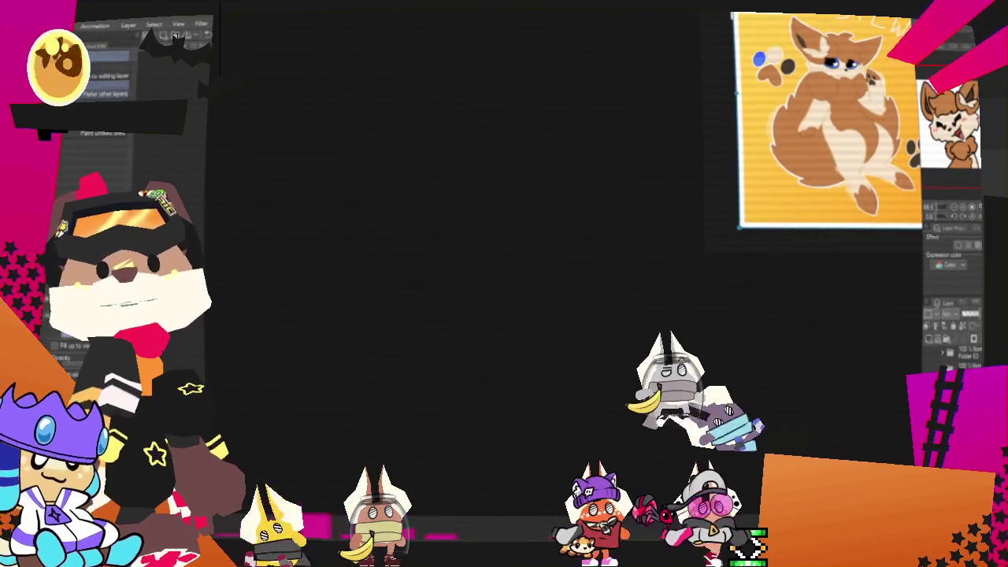
Open the orange plush toy photo in the viewer and pan it slightly into position
left_click_drag(529, 192, 533, 214)
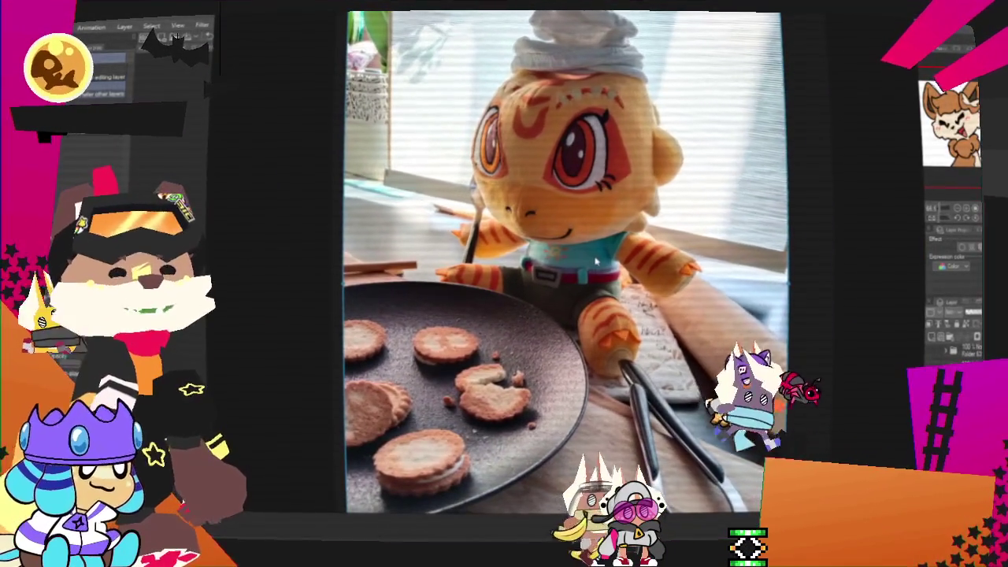
left_click_drag(595, 260, 606, 261)
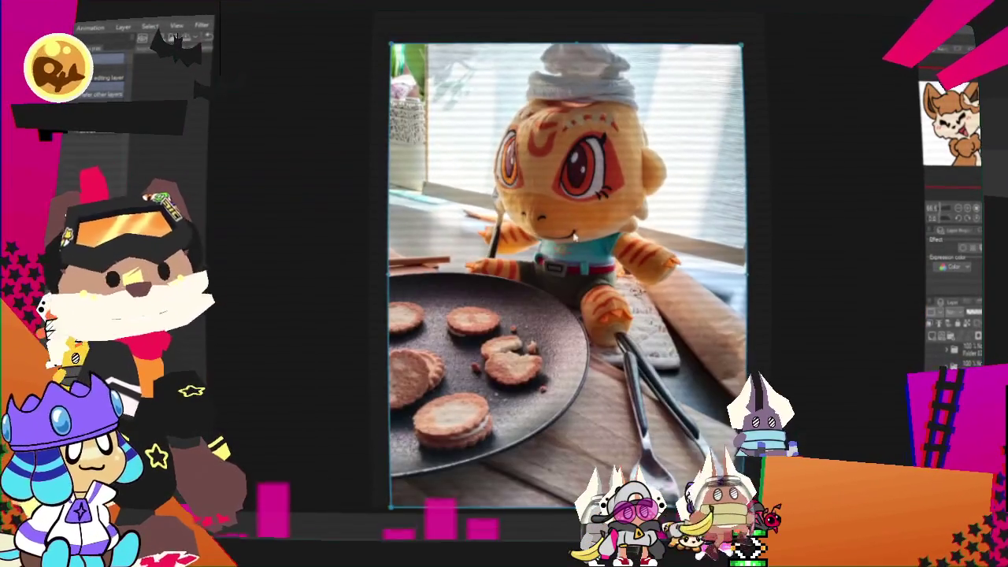
left_click_drag(575, 237, 558, 227)
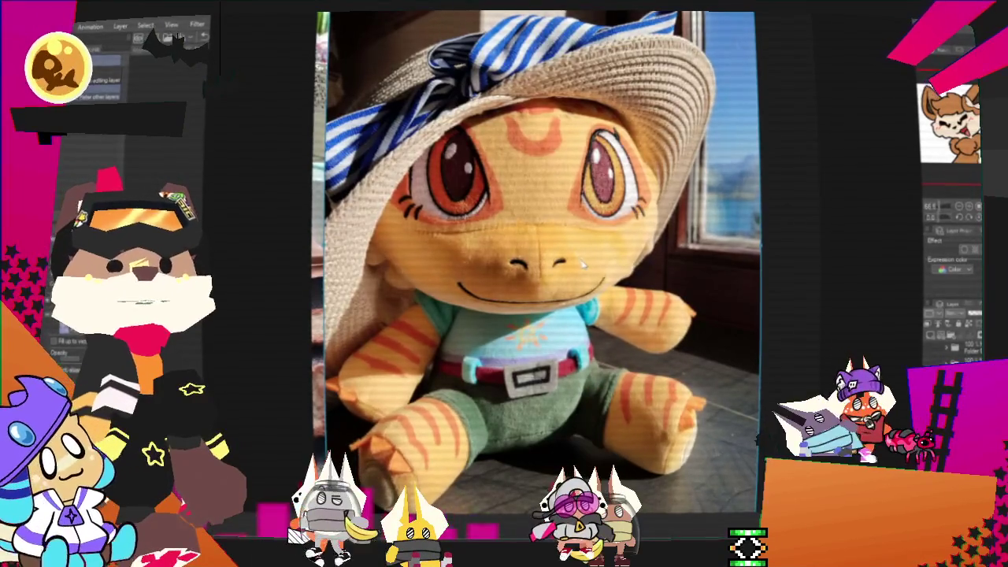
Zoom out of the plush photo and place the reference window beside the canvas's upper-right corner
key("ctrl+minus")
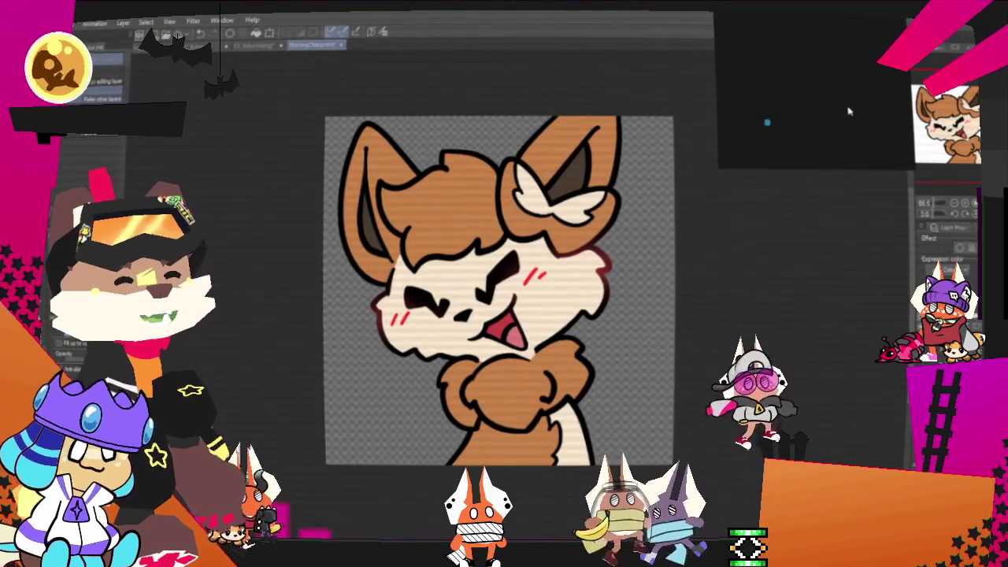
left_click_drag(827, 90, 750, 191)
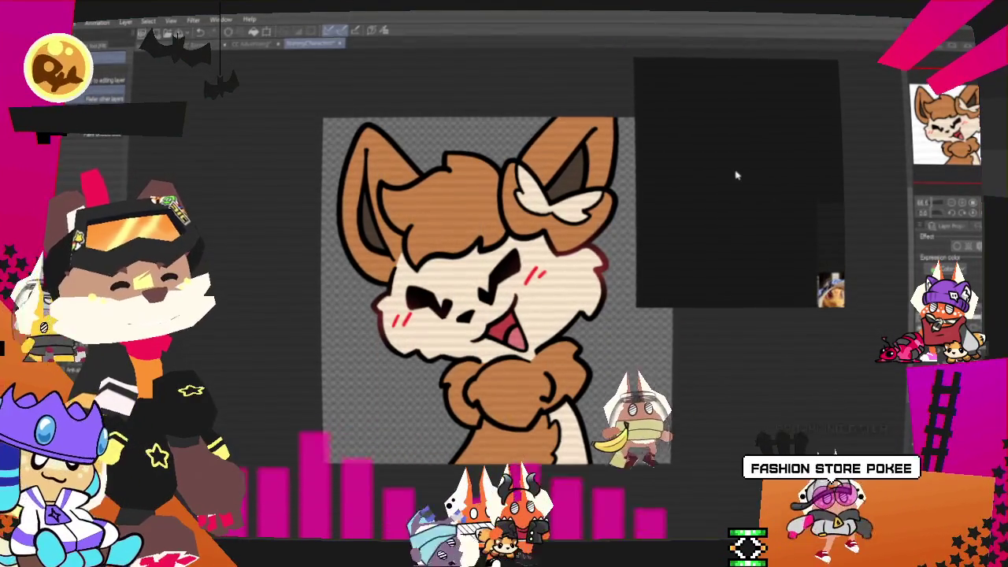
Start a new scene in the reference window and load the orange fox reference image
right_click(738, 177)
left_click(760, 430)
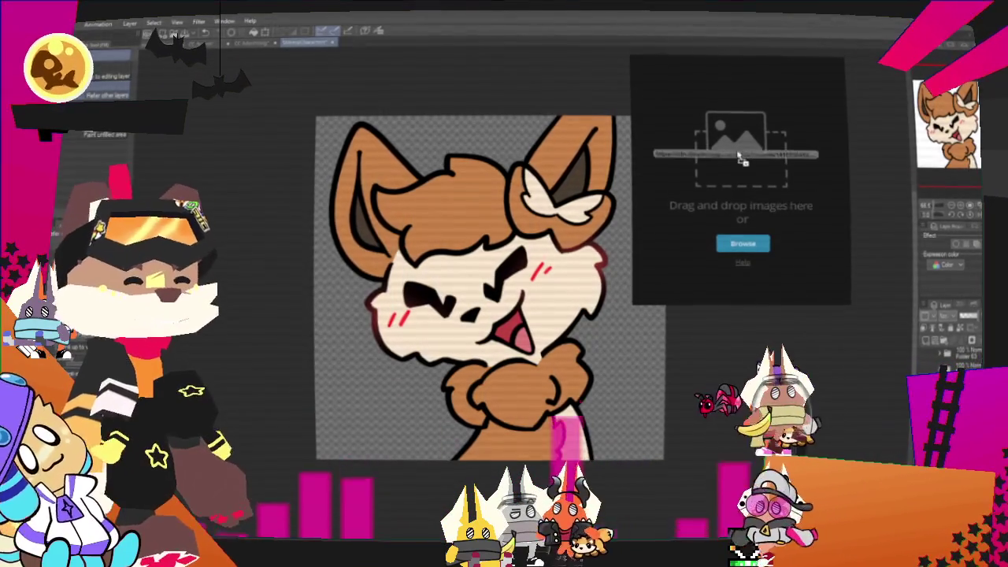
left_click_drag(741, 157, 741, 157)
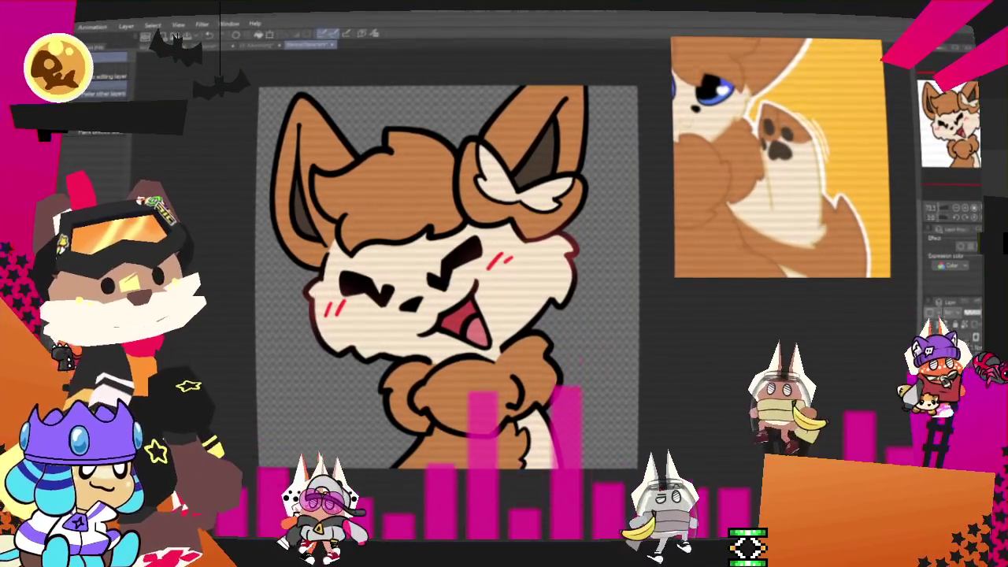
left_click(226, 186)
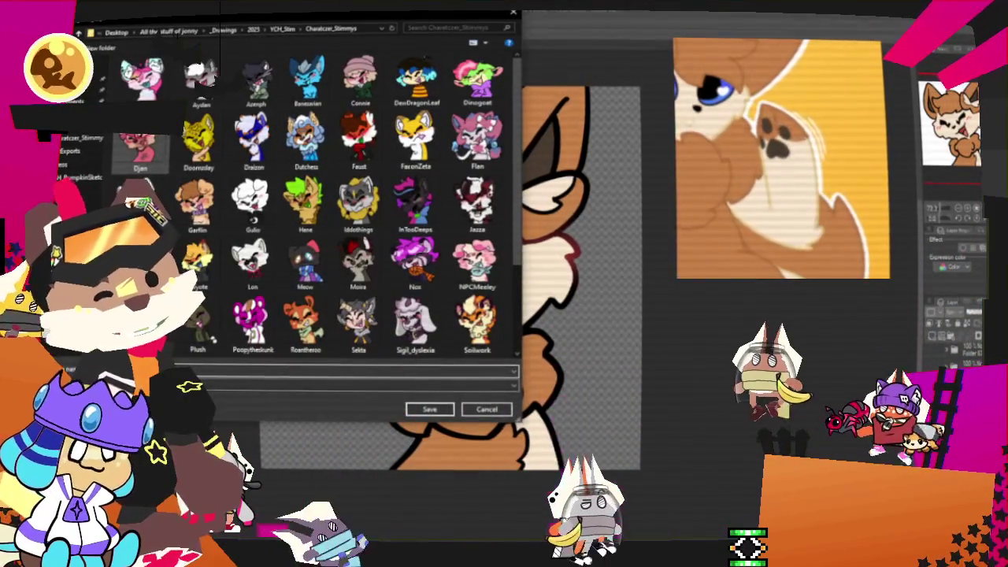
Save the coloured fox drawing as a PNG in the character icons folder
key("Return")
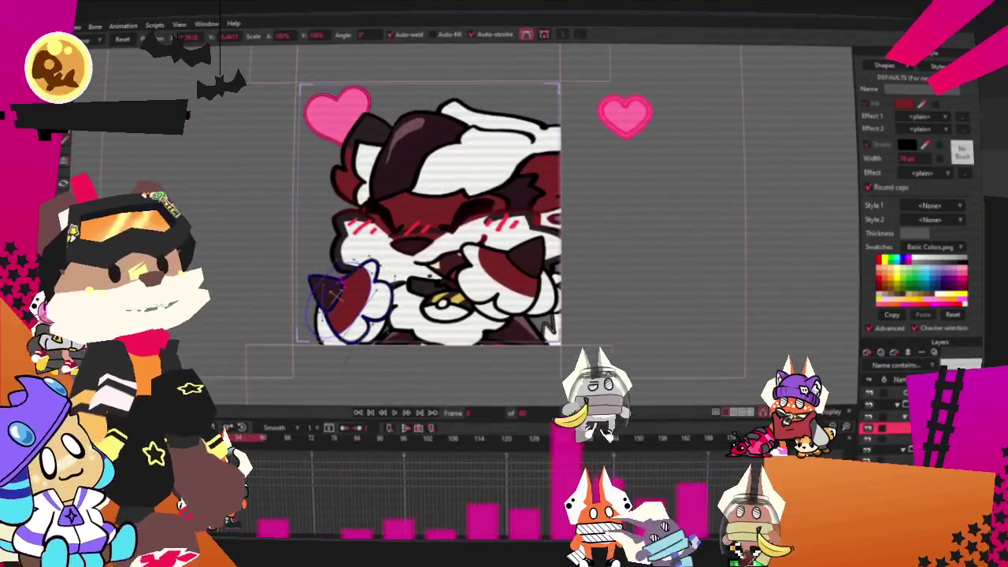
Zoom to the fox paw and weld the small dark triangle point into its outline
scroll(453, 194, "up", 2)
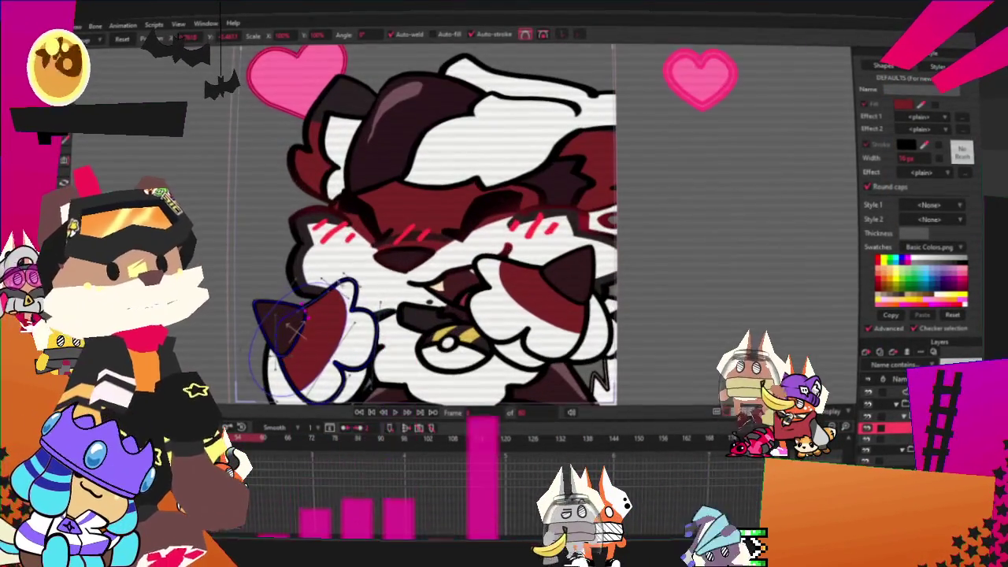
key("g")
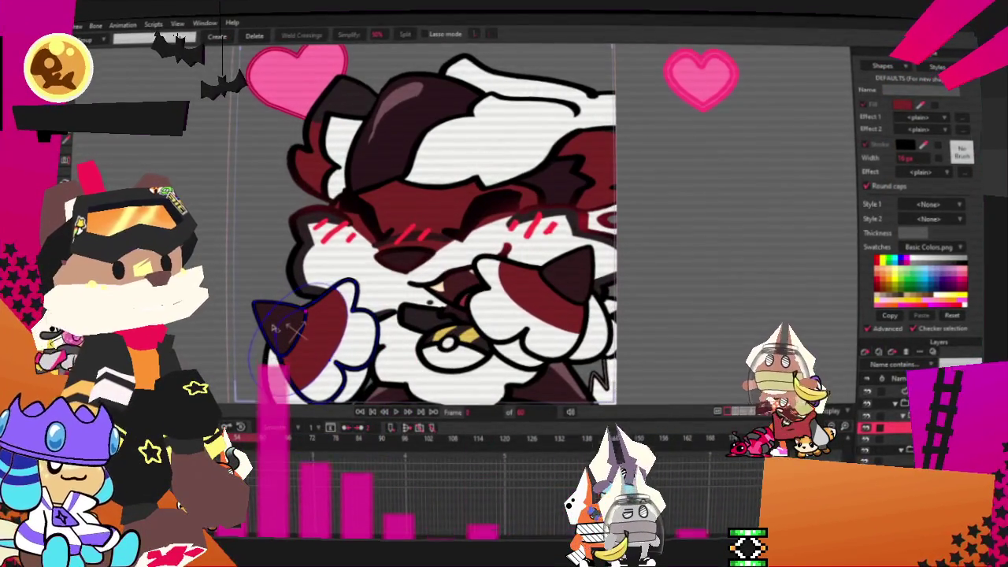
scroll(284, 325, "up", 2)
scroll(273, 325, "up", 1)
scroll(273, 324, "up", 1)
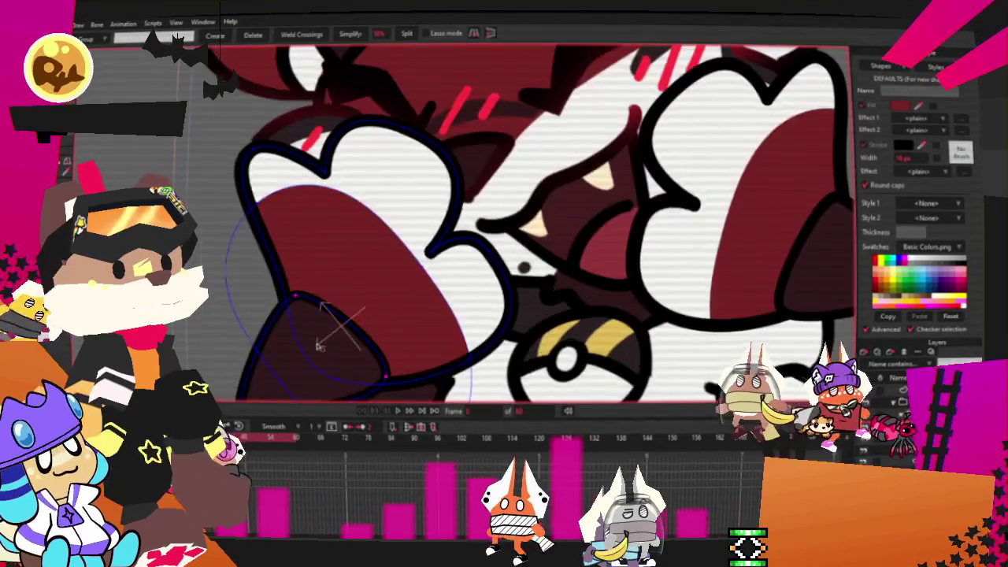
left_click_drag(386, 392, 303, 360)
scroll(303, 361, "down", 3)
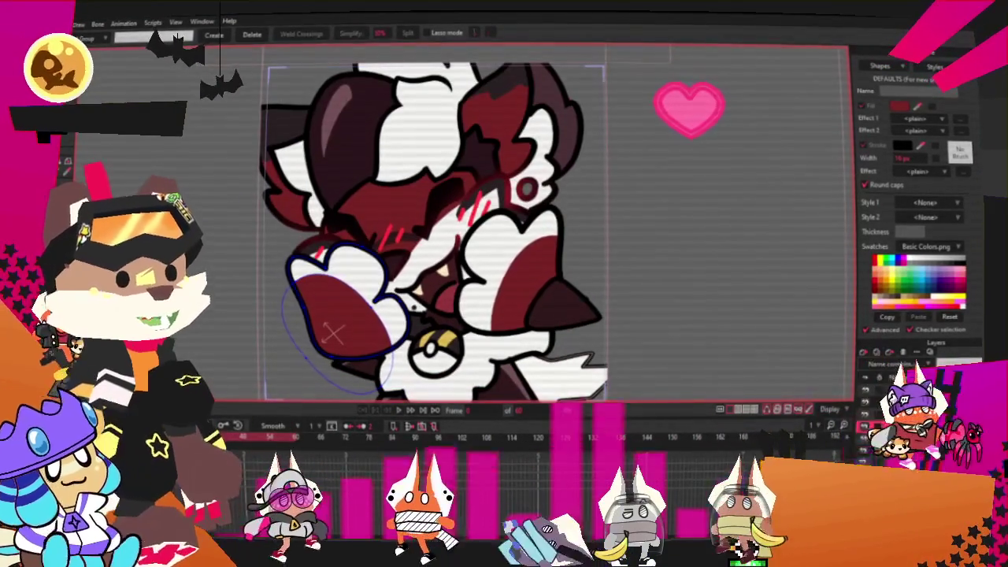
left_click(573, 309)
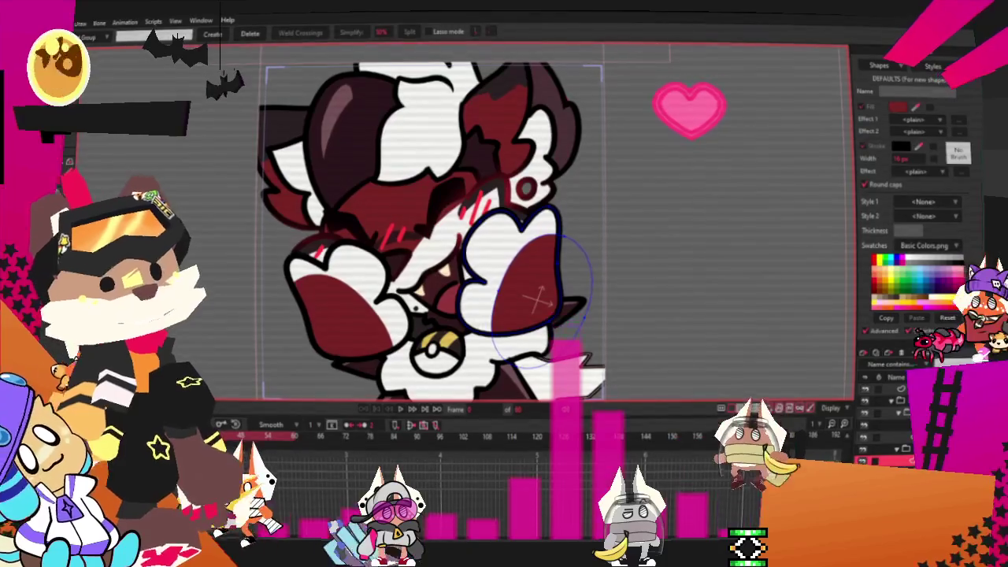
Set the image layer's source image to the brown cartoon fox art file
key("b")
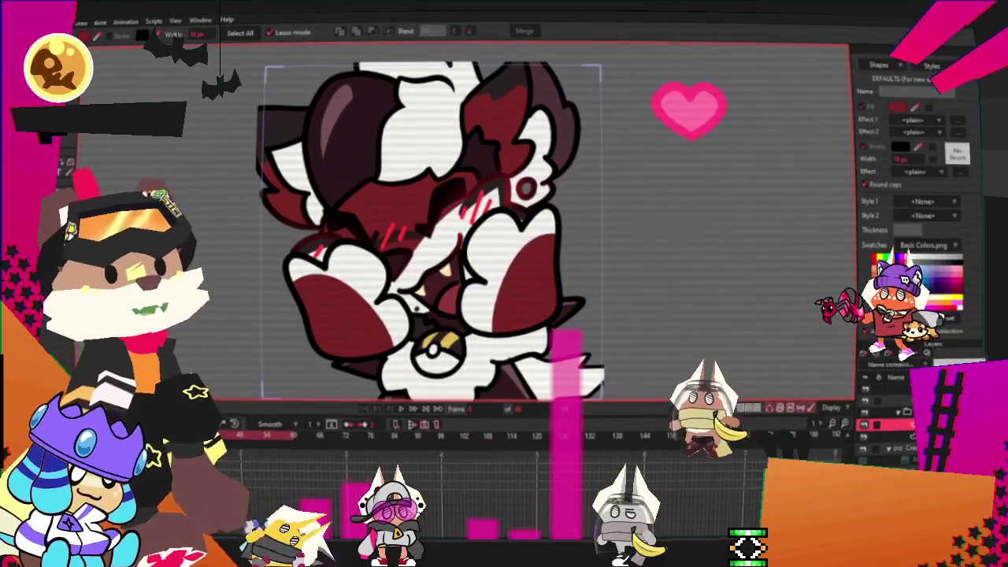
double_click(882, 426)
left_click(615, 135)
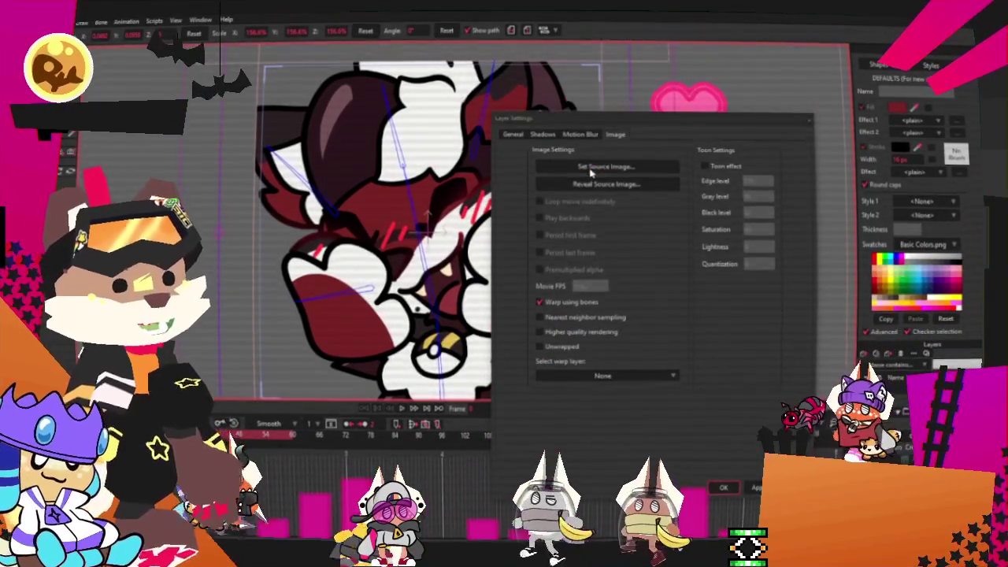
left_click(606, 166)
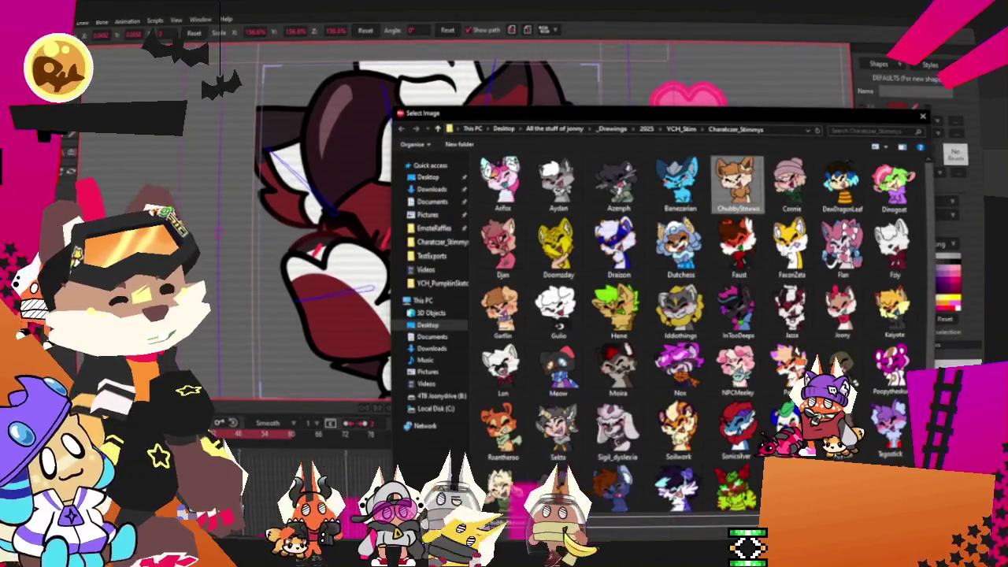
double_click(736, 184)
left_click(755, 490)
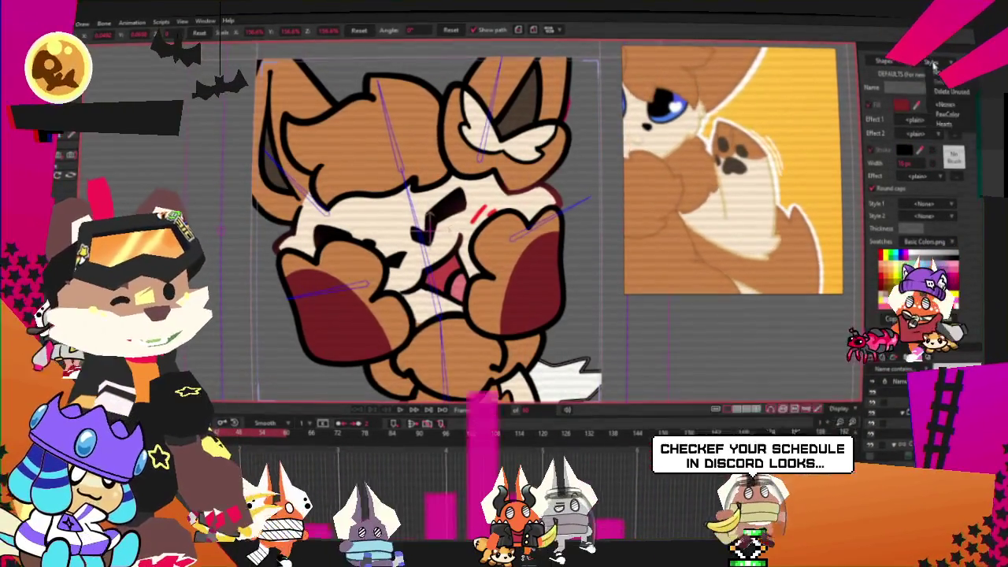
left_click(914, 106)
Recolour the left paw's dark-red fill light cream-pink using the paw colour style
left_click(950, 114)
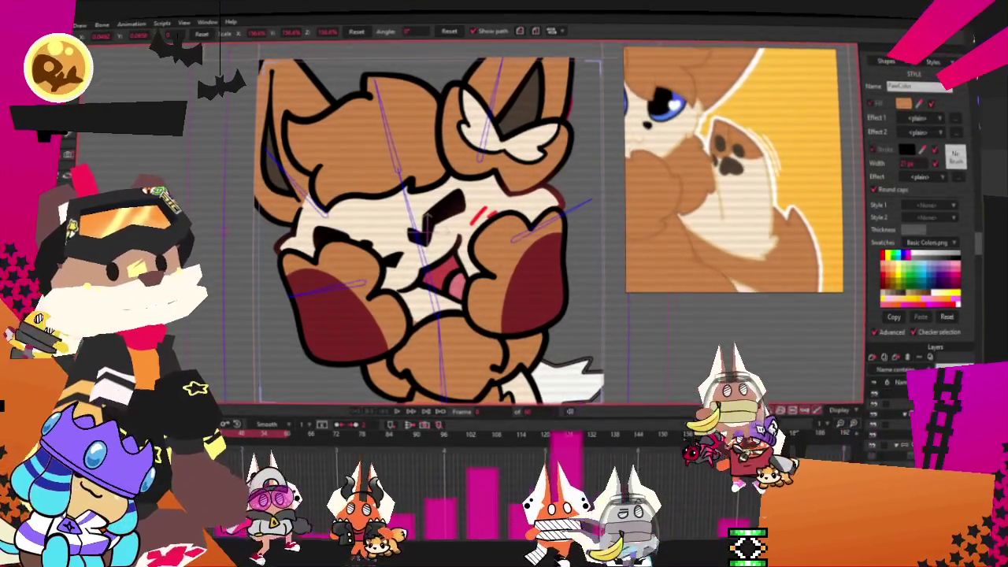
left_click(319, 337)
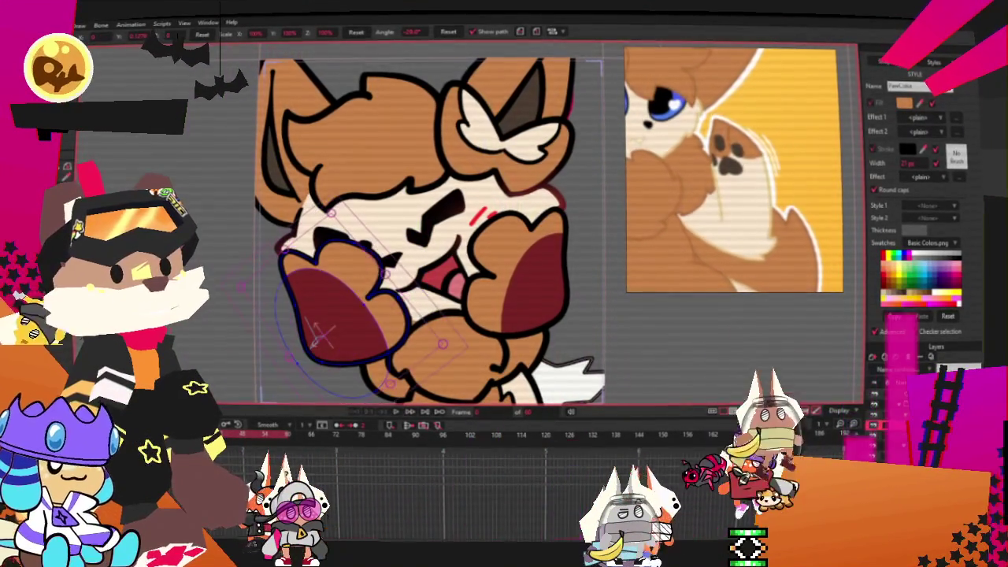
left_click(70, 148)
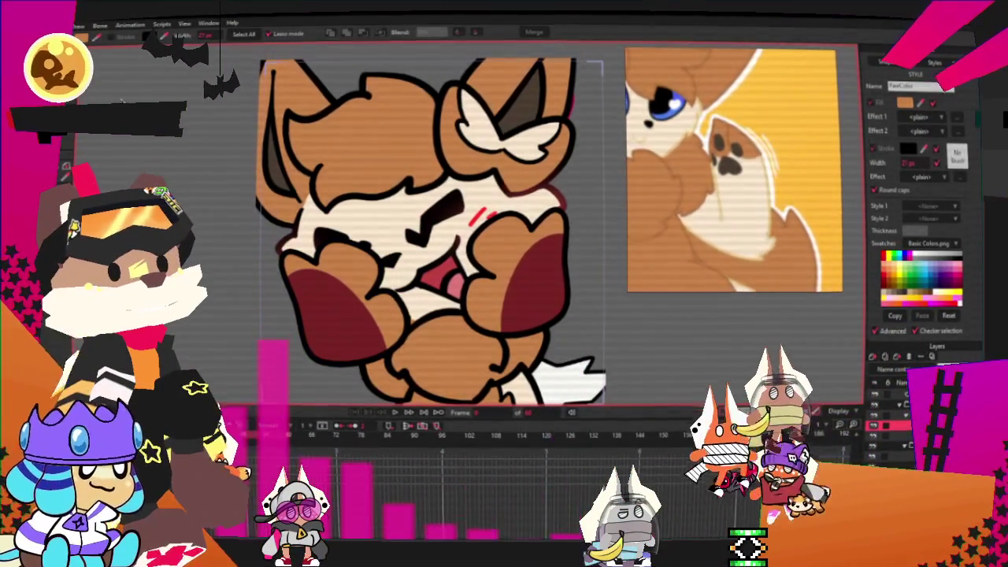
left_click(334, 305)
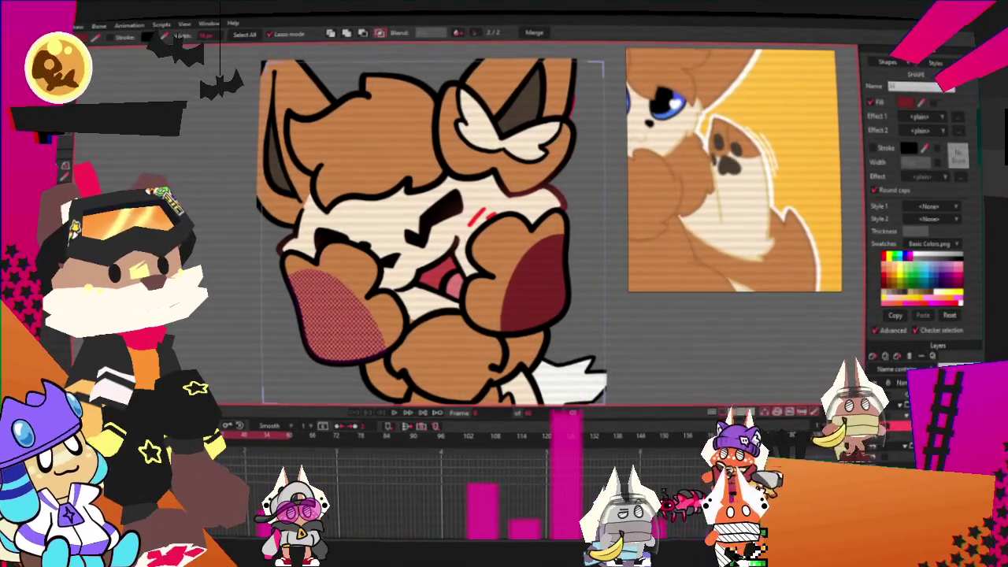
left_click(367, 212)
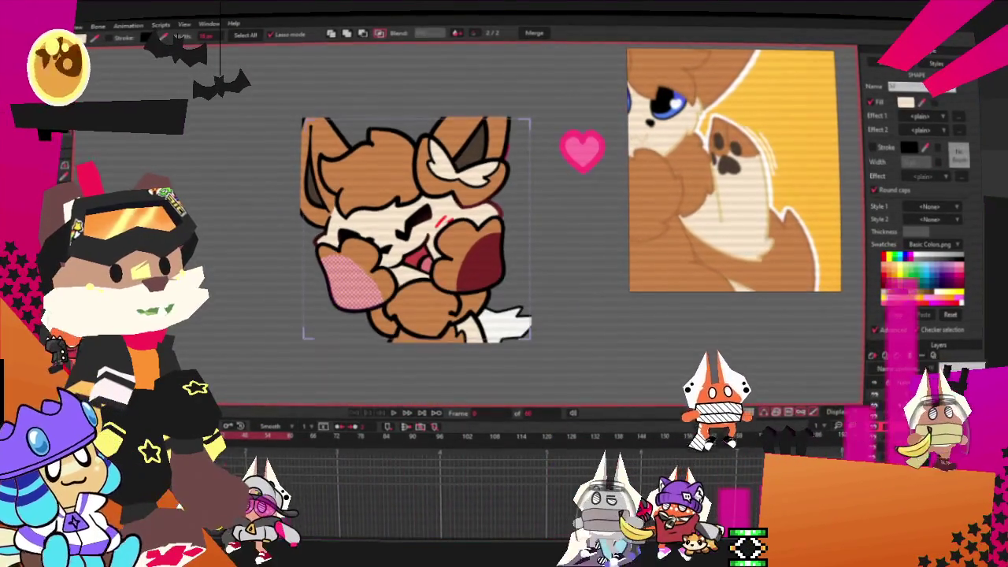
Recolour the right paw's dark-red fill light cream-pink and move the fox reference sheet aside
left_click(494, 271)
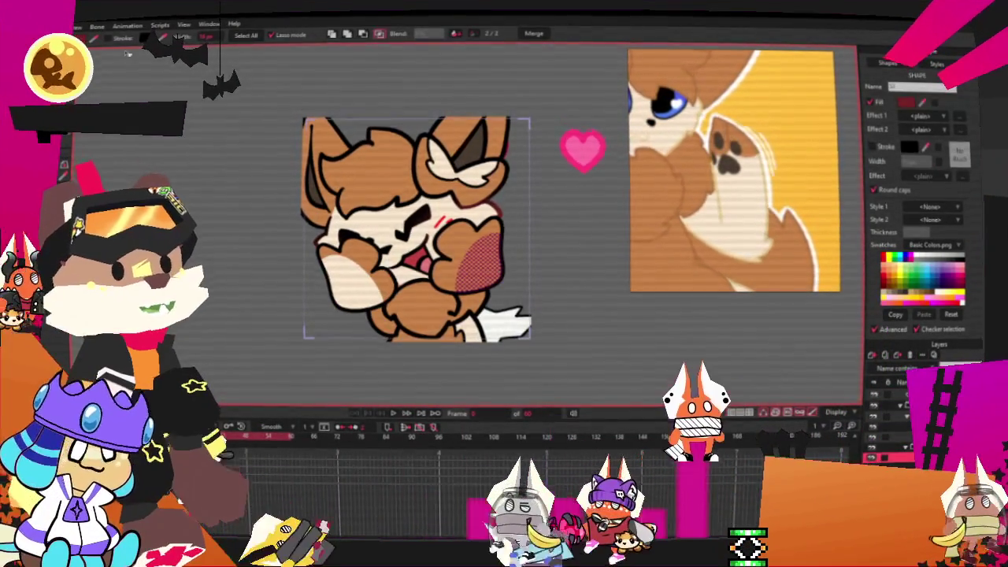
left_click(401, 234)
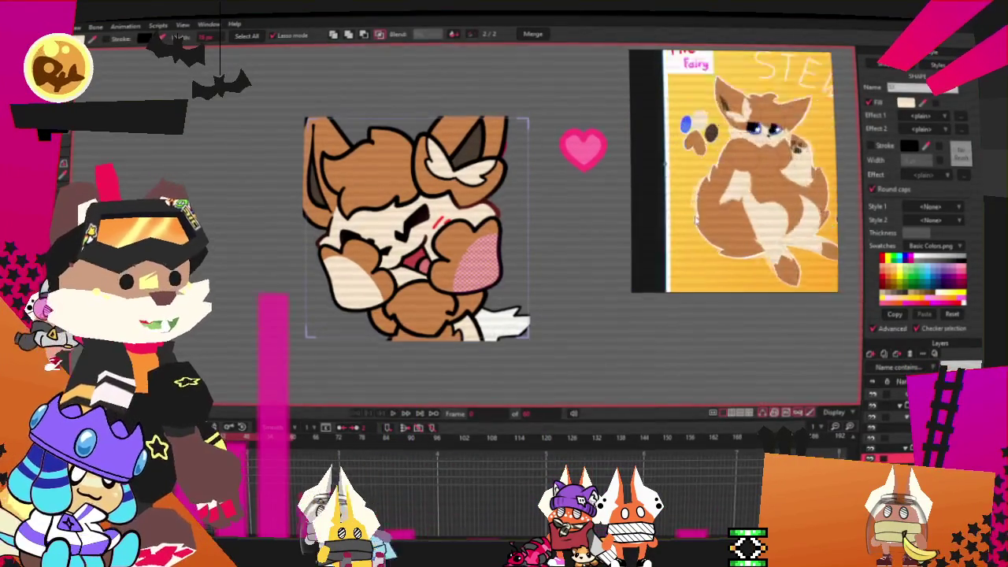
left_click_drag(740, 215, 702, 197)
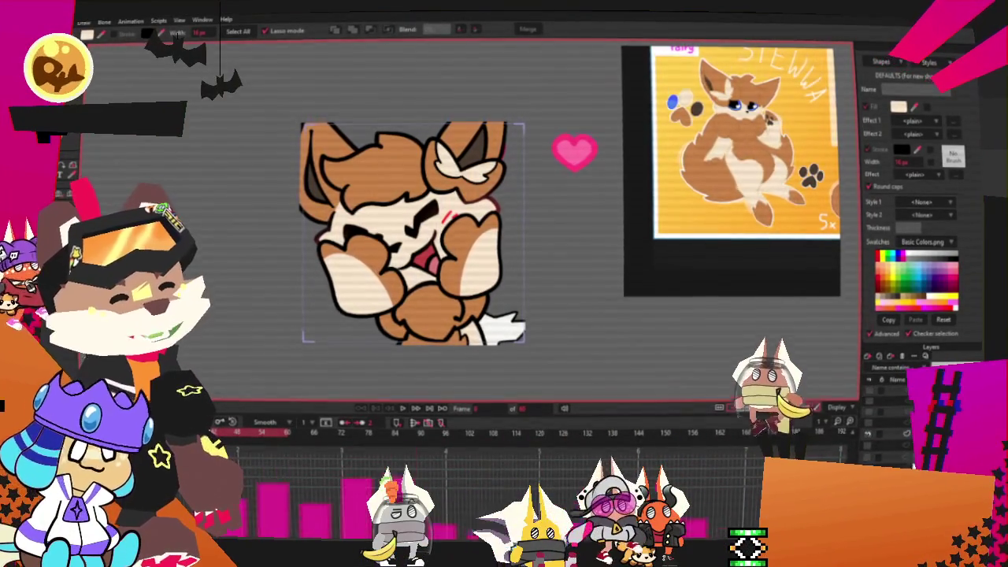
Fill the fox's tail shape with the tan swatch colour to match its fur
scroll(610, 394, "up", 3)
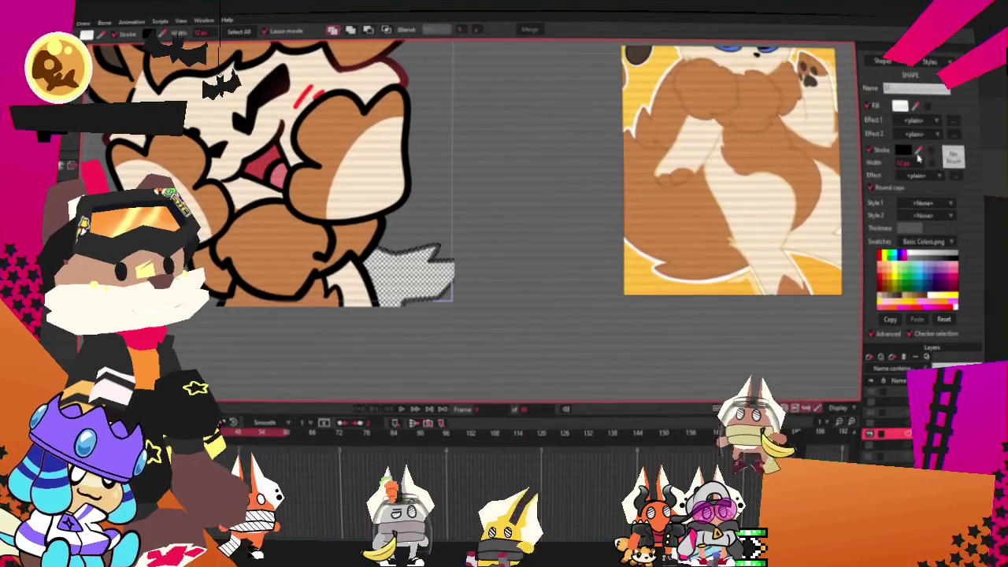
left_click_drag(914, 110, 347, 181)
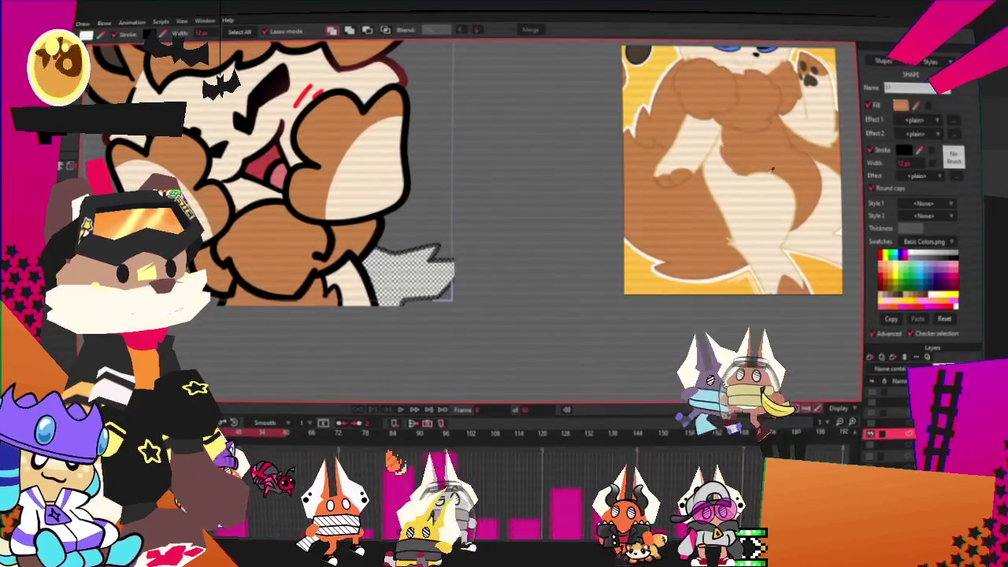
scroll(387, 394, "down", 3)
scroll(489, 275, "up", 2)
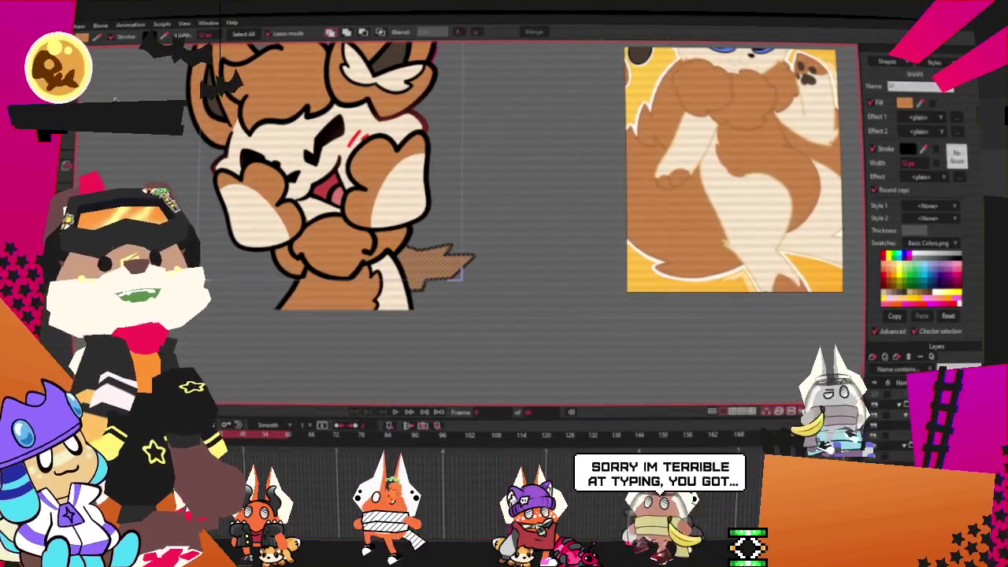
Select all the tail's points and stretch the tail further to the right
key("f")
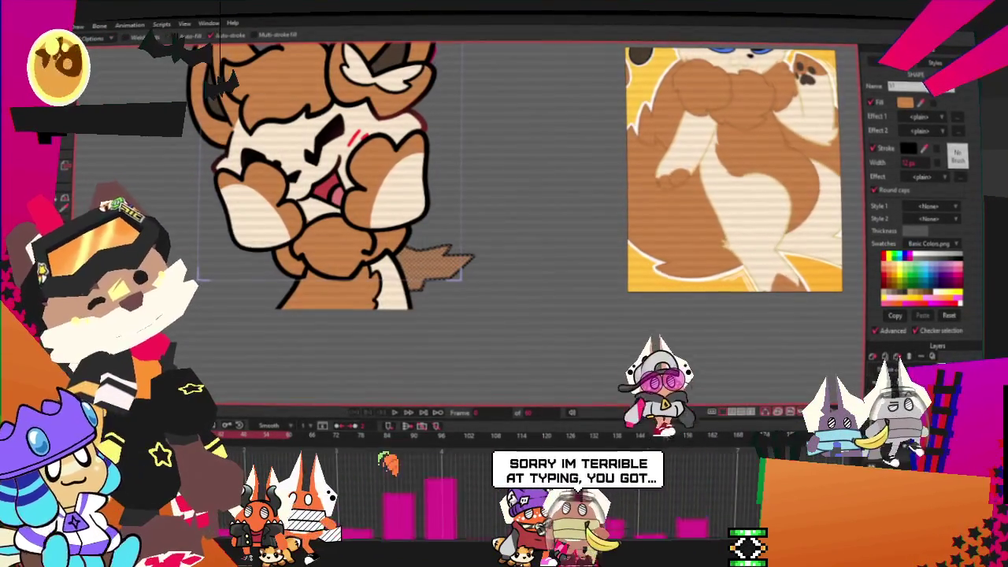
key("g")
scroll(365, 225, "up", 3)
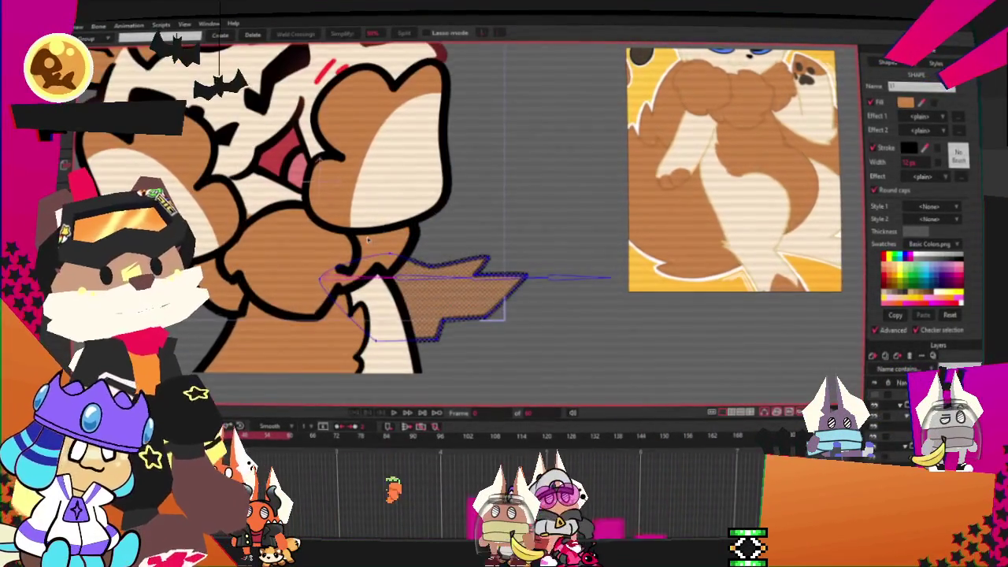
left_click_drag(564, 406, 544, 403)
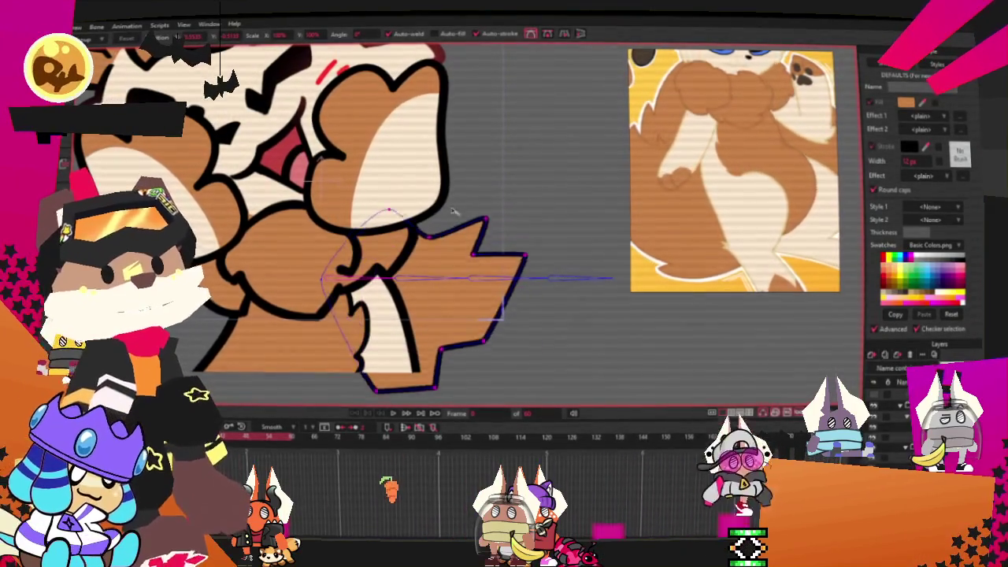
left_click_drag(556, 300, 610, 298)
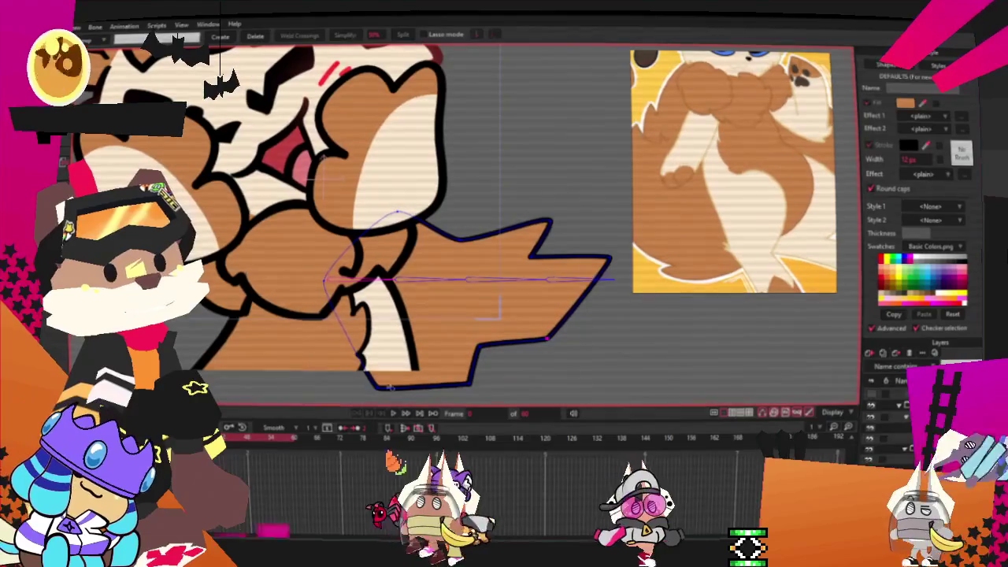
Round the tail's lower corners into smooth curves with the Curvature tool
key("c")
left_click_drag(599, 359, 794, 359)
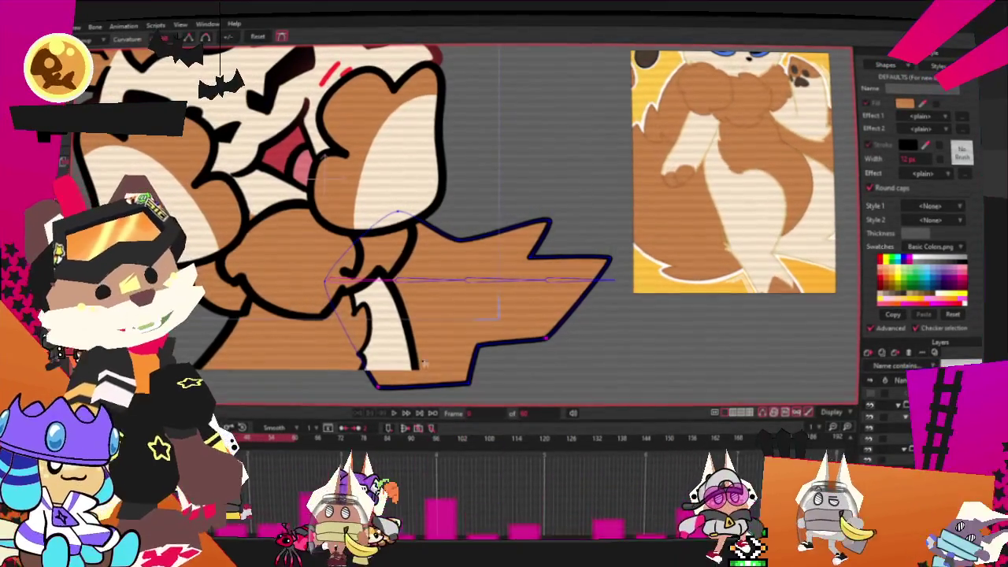
left_click(794, 359)
scroll(497, 319, "down", 3)
scroll(469, 314, "down", 3)
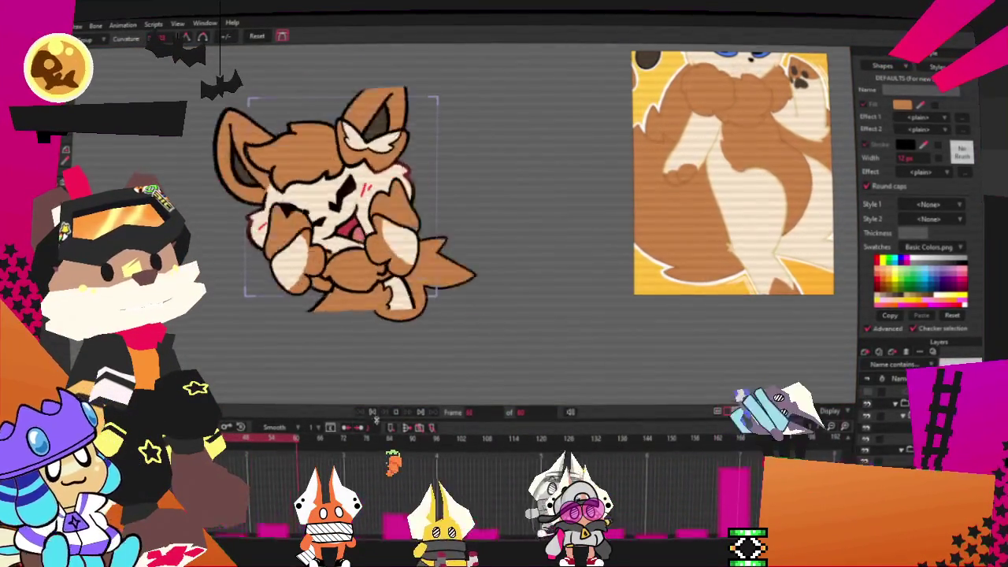
Render a preview of the brown fox animation and close it once finished
scroll(430, 277, "up", 3)
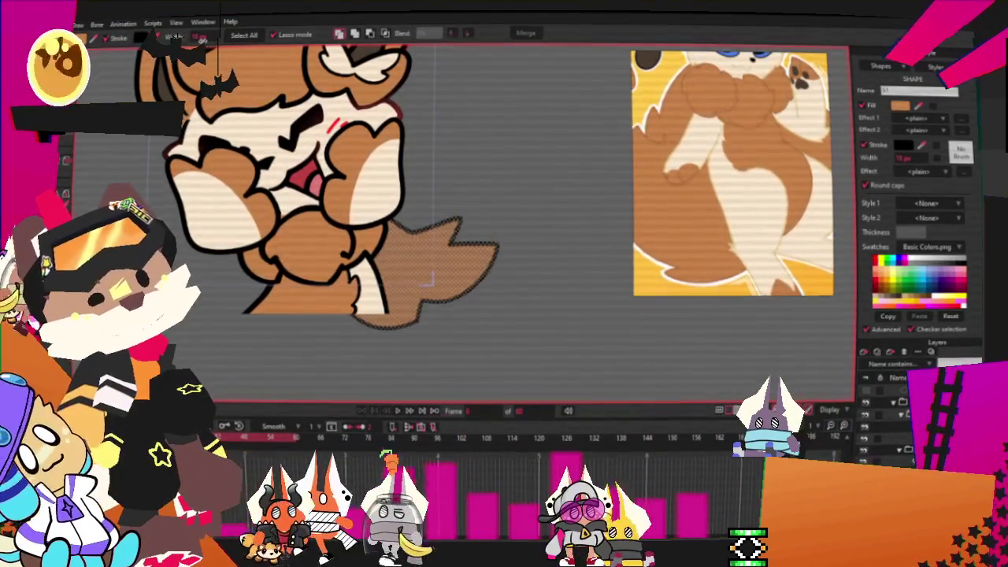
scroll(431, 277, "down", 3)
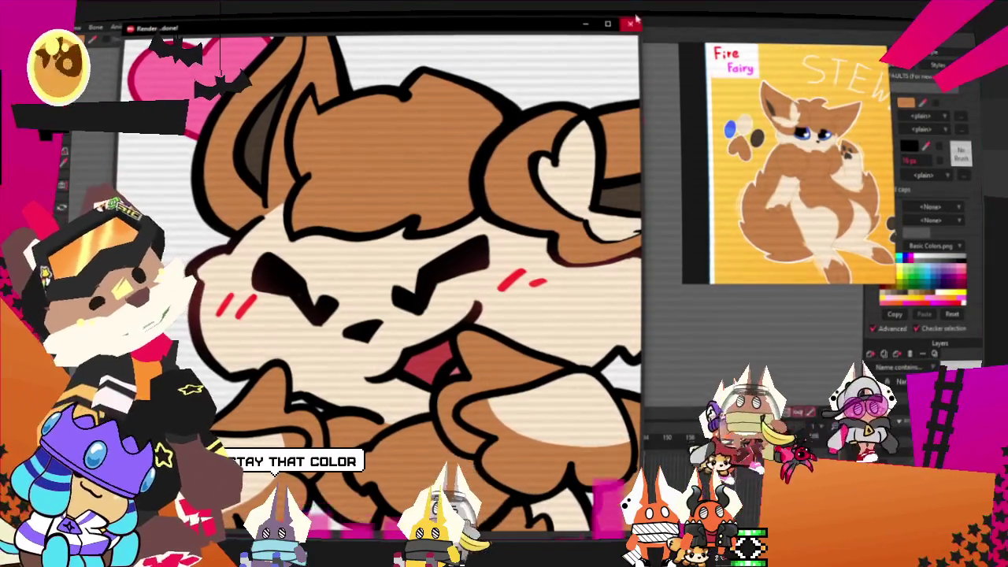
key("Escape")
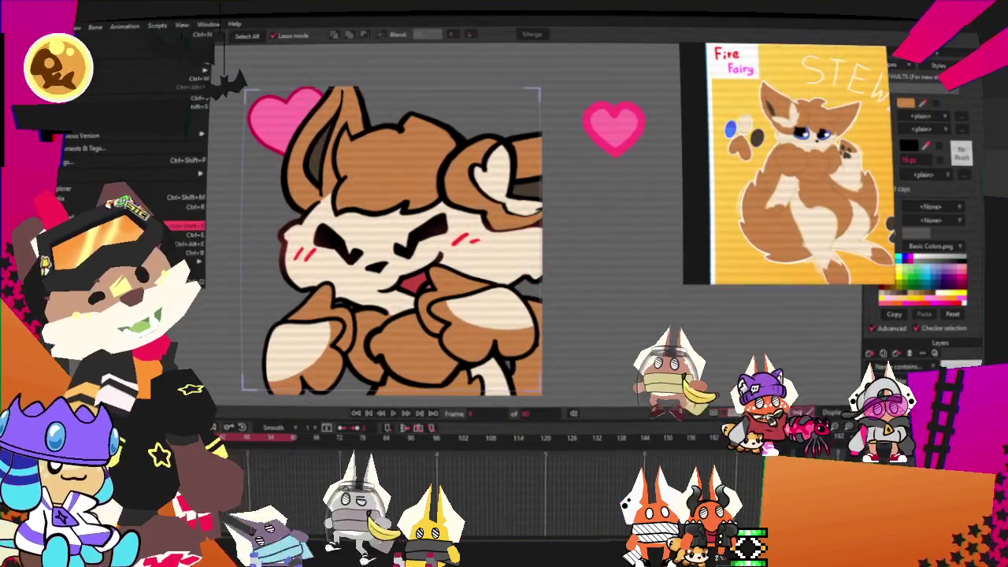
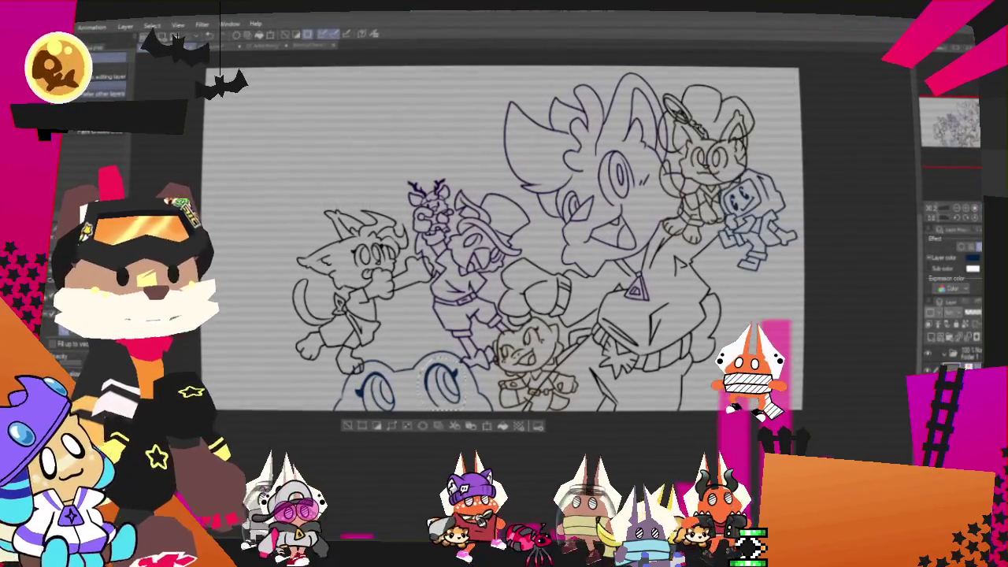
Free Transform the blue creature's circled right eye, widening it slightly and shifting it left
scroll(507, 398, "up", 2)
scroll(506, 397, "up", 2)
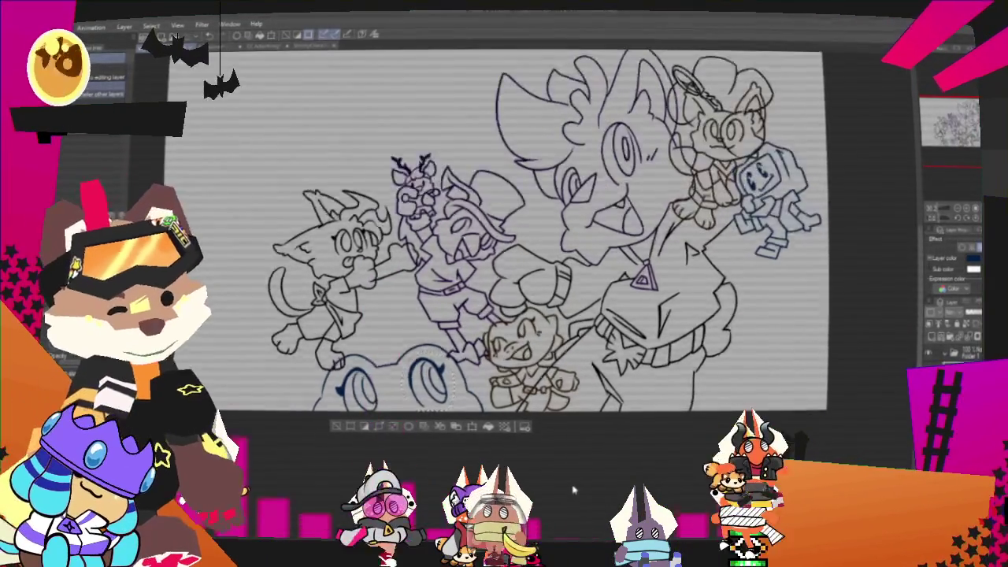
scroll(507, 398, "up", 2)
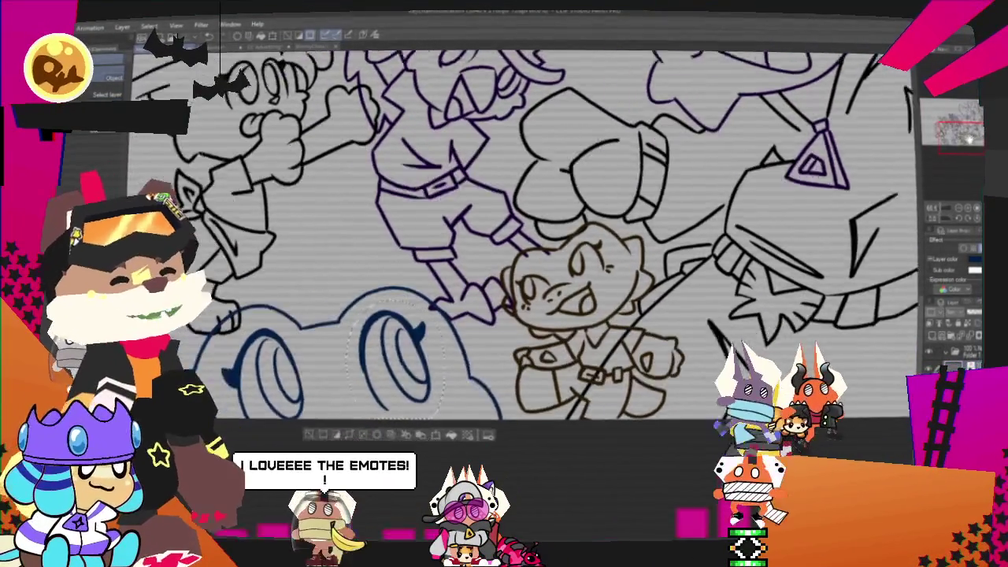
left_click_drag(387, 357, 521, 349)
right_click(521, 349)
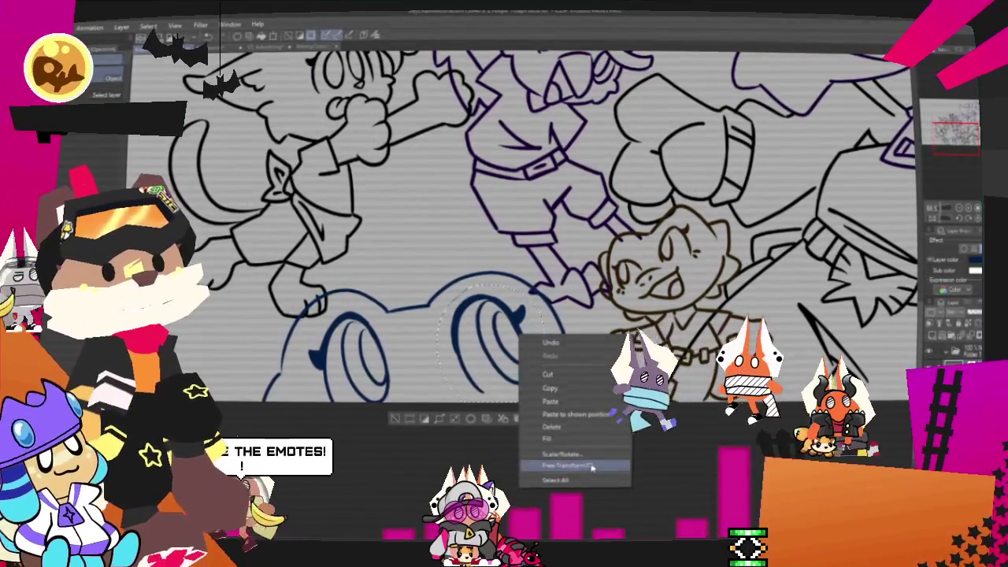
left_click(552, 464)
left_click_drag(550, 342, 558, 343)
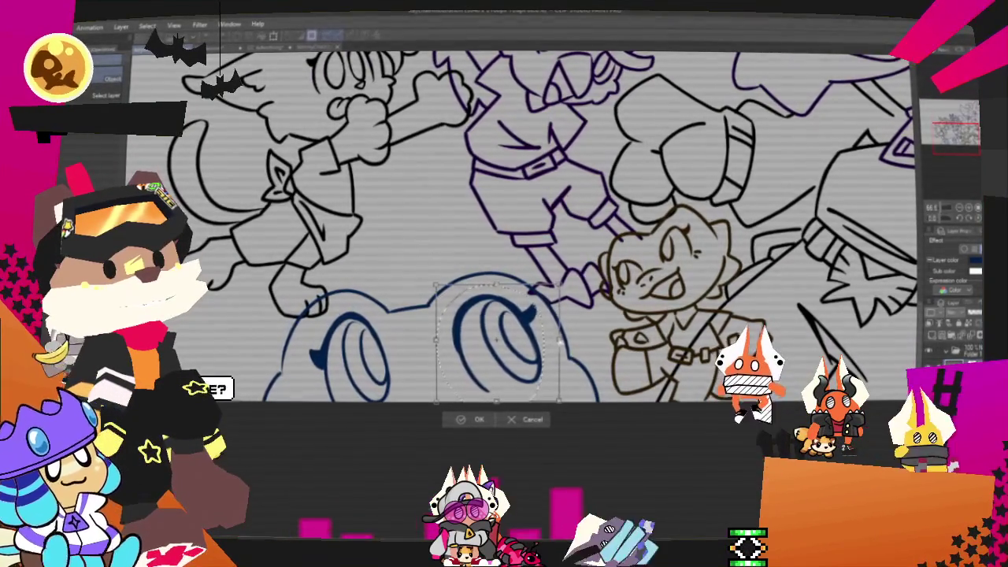
left_click_drag(497, 339, 489, 337)
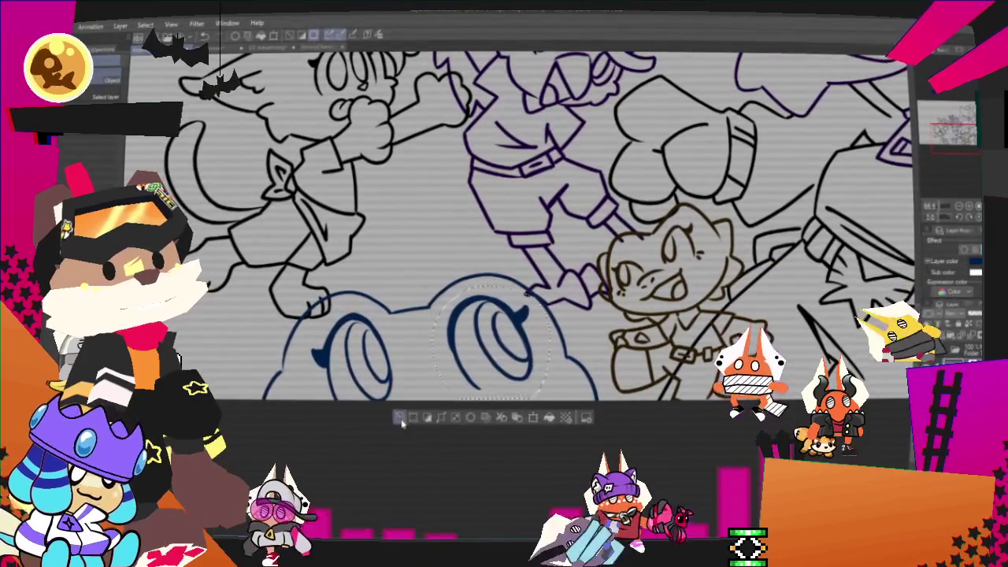
key("Return")
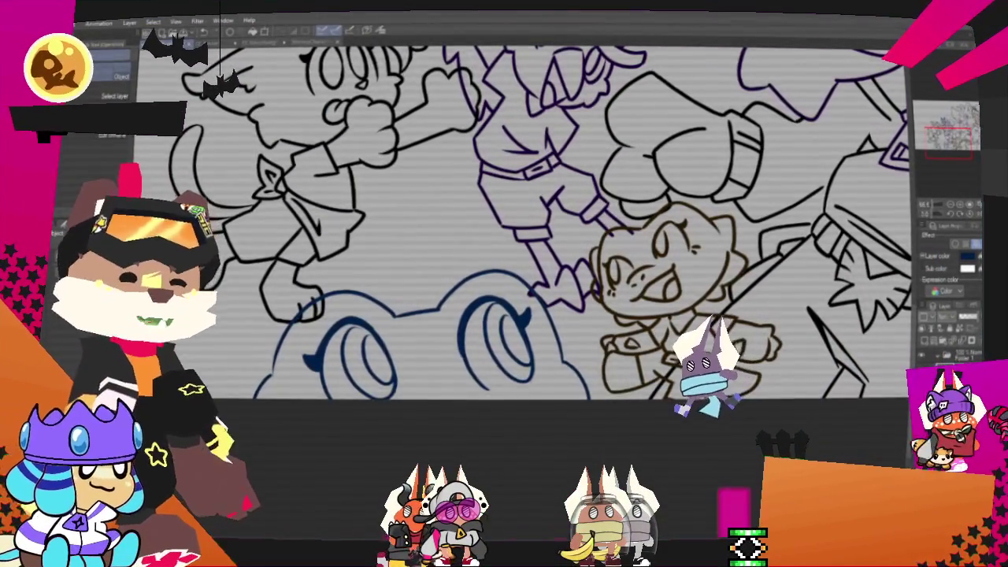
Move the view over to the horned cat character on the left
left_click_drag(947, 156, 950, 144)
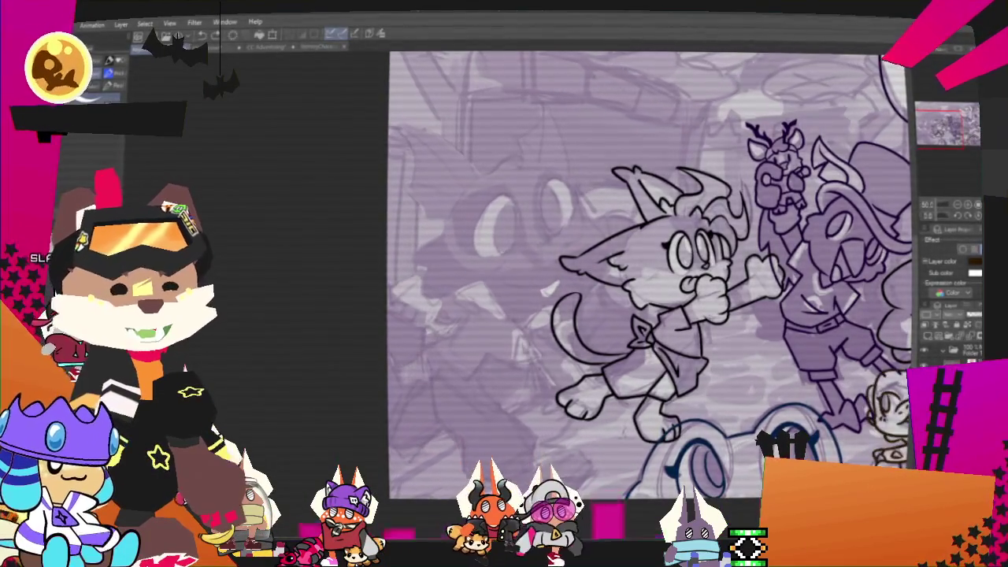
Zoom in on the large creature's head, switch to the inking layer, and start the snout arc
scroll(699, 289, "up", 2)
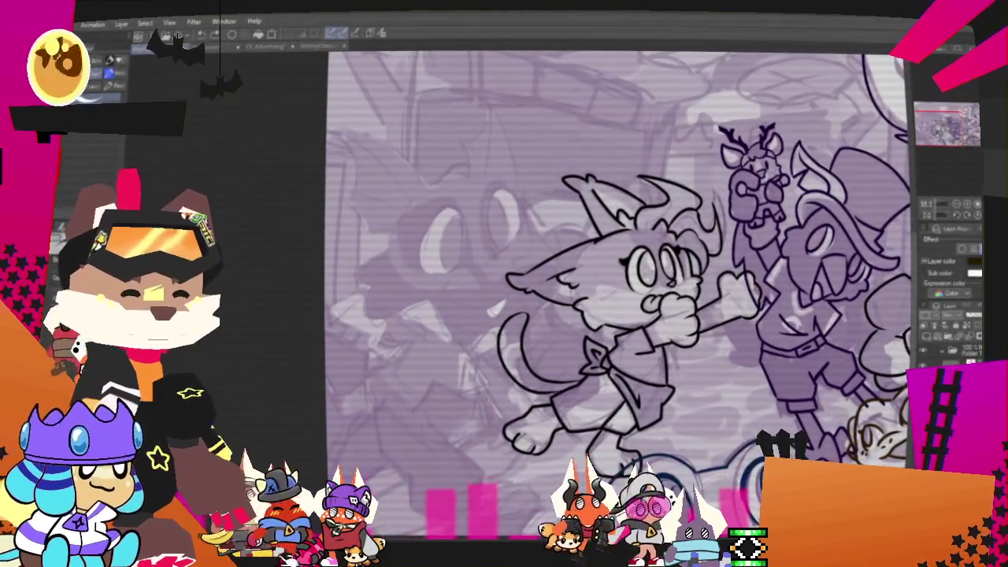
scroll(558, 223, "up", 2)
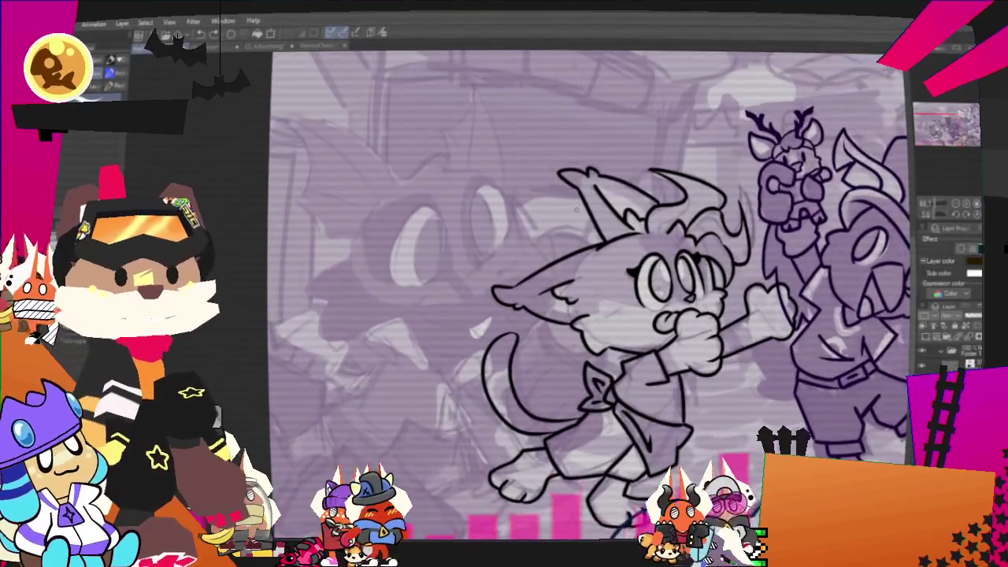
scroll(558, 223, "up", 1)
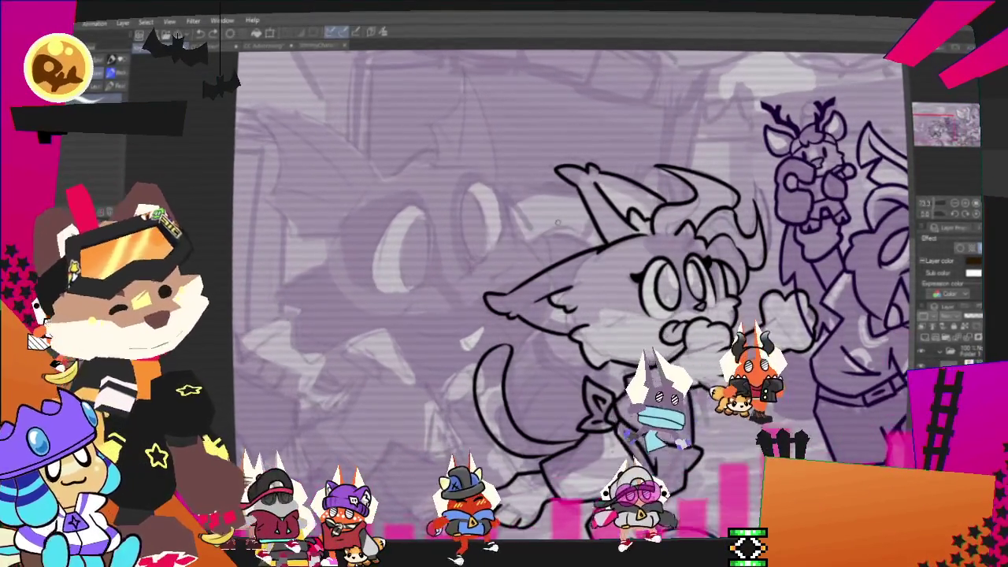
left_click(974, 331)
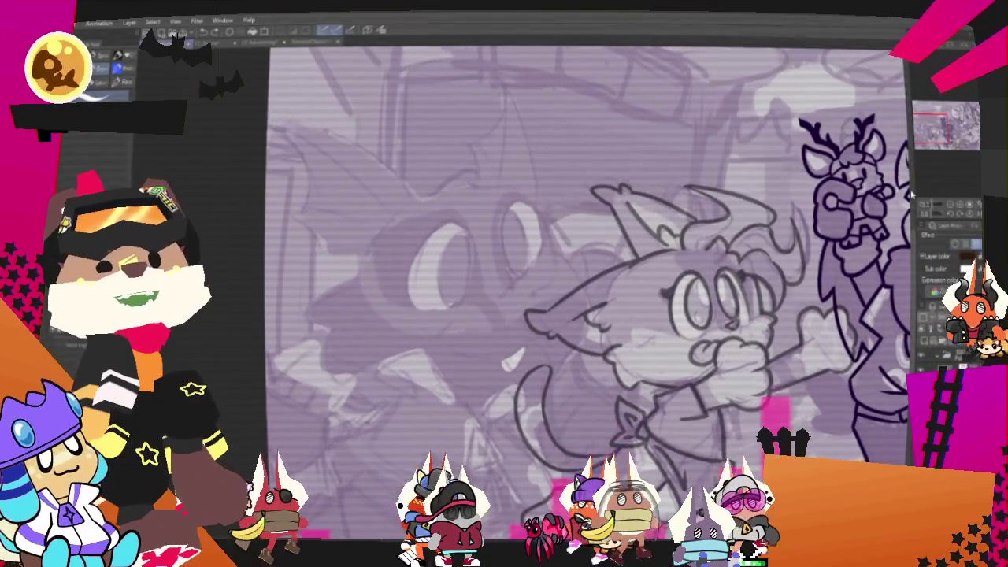
left_click_drag(693, 299, 851, 204)
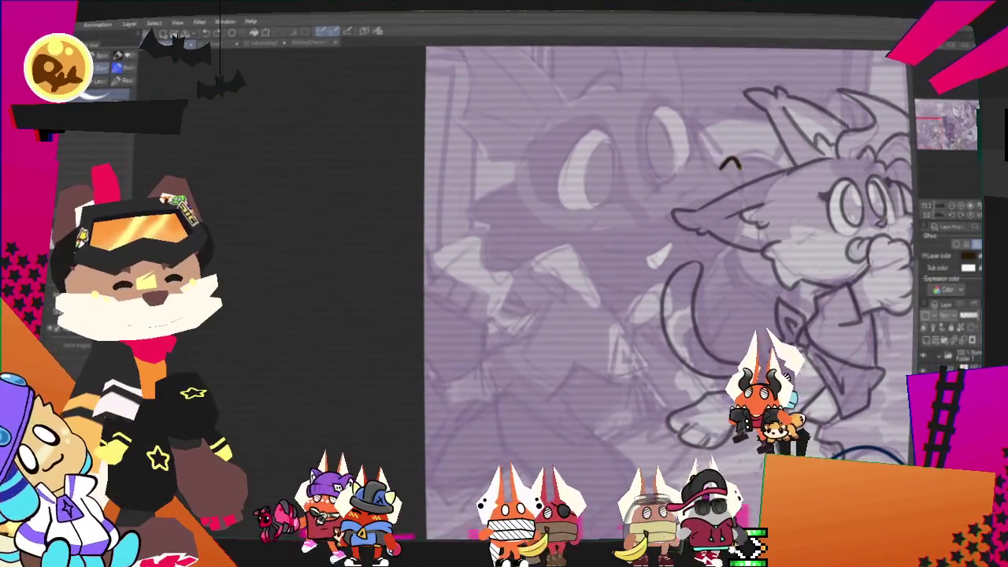
key("ctrl+z")
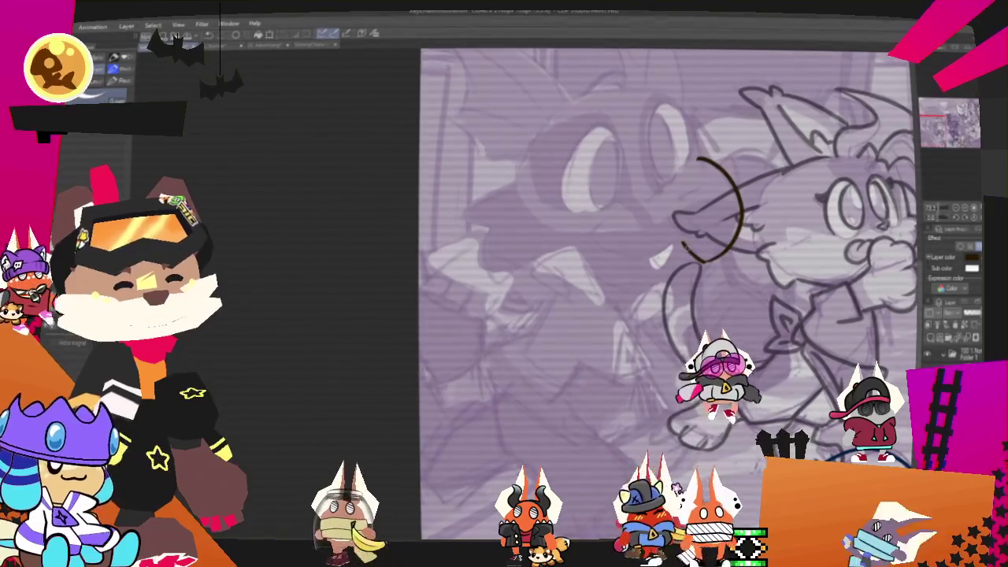
Ink the lower jaw line under the muzzle with a small fang, removing stray strokes
left_click_drag(687, 246, 655, 254)
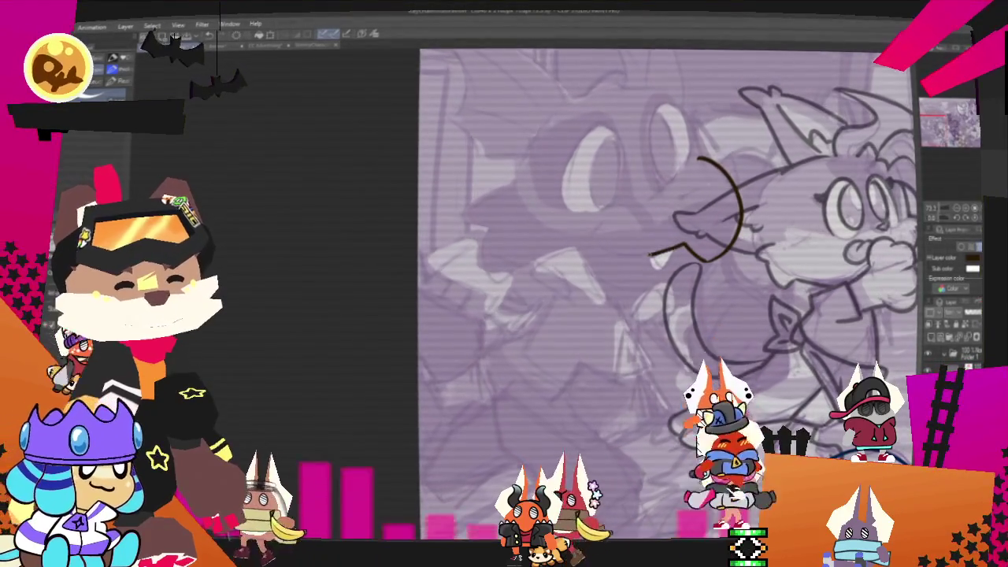
key("ctrl+z")
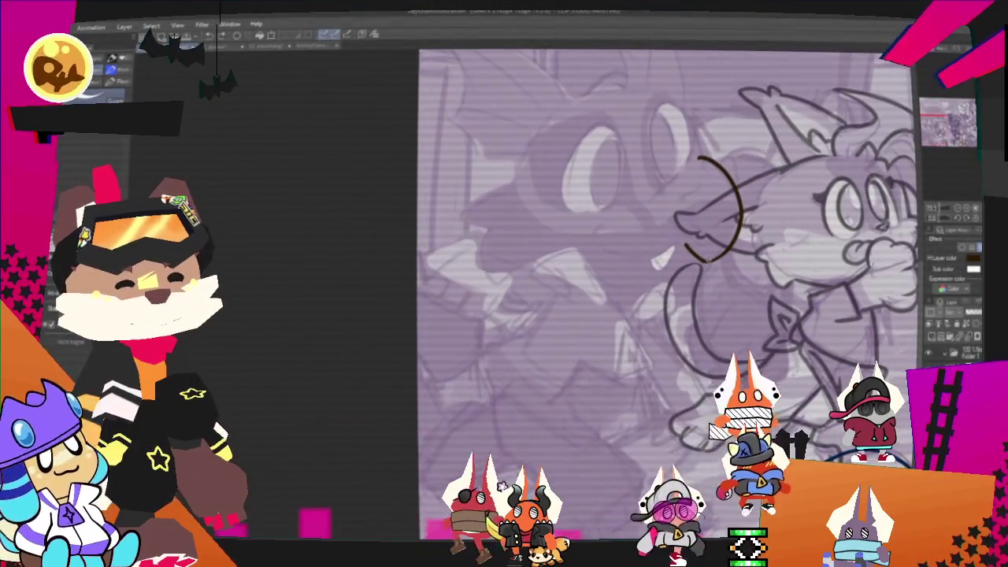
left_click_drag(709, 258, 589, 234)
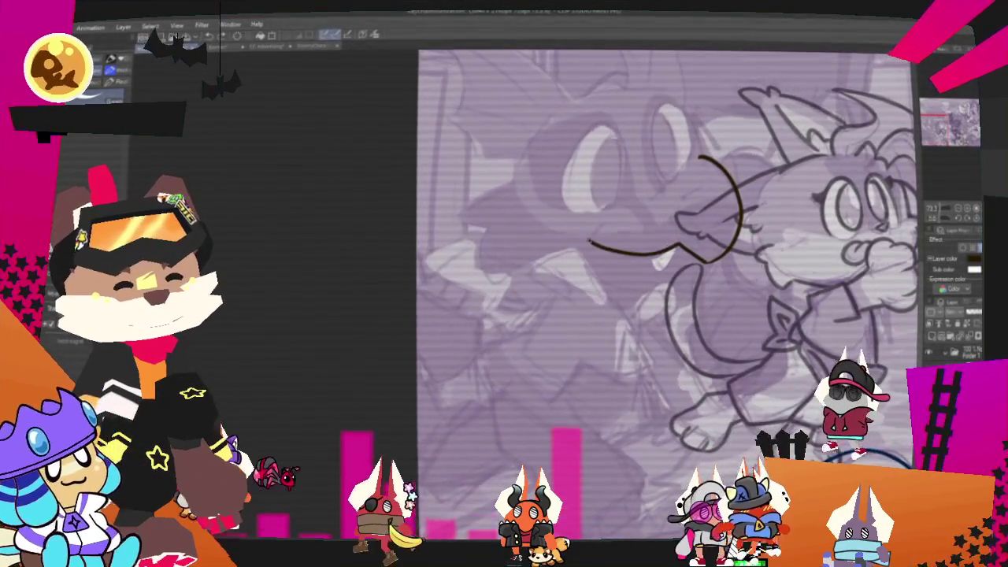
left_click_drag(651, 252, 670, 250)
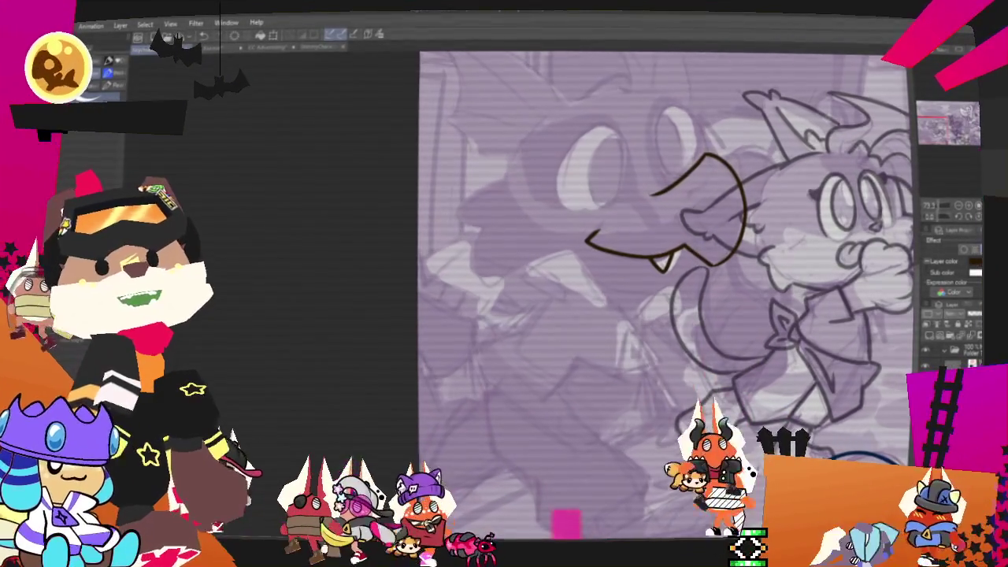
left_click_drag(658, 190, 706, 156)
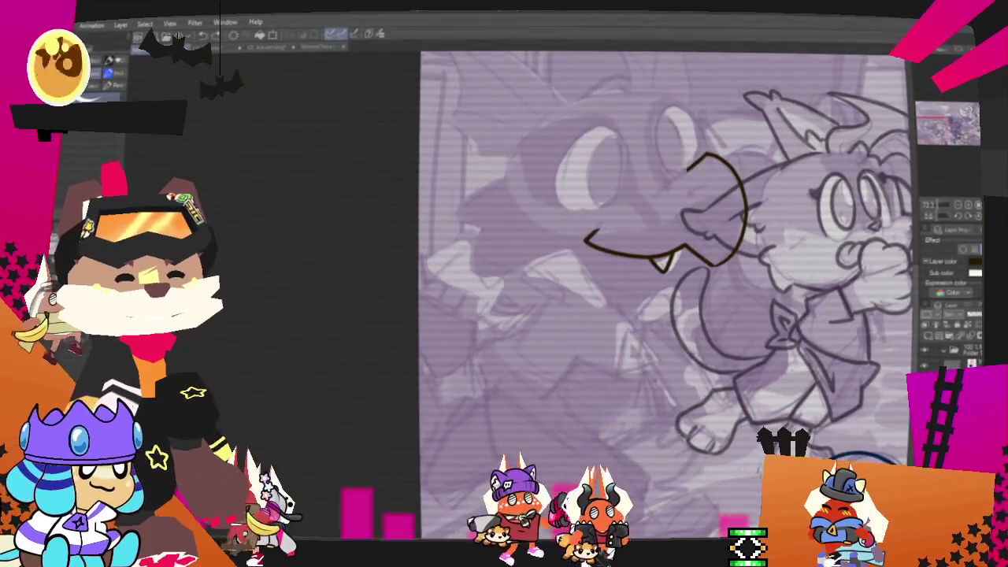
key("ctrl+z")
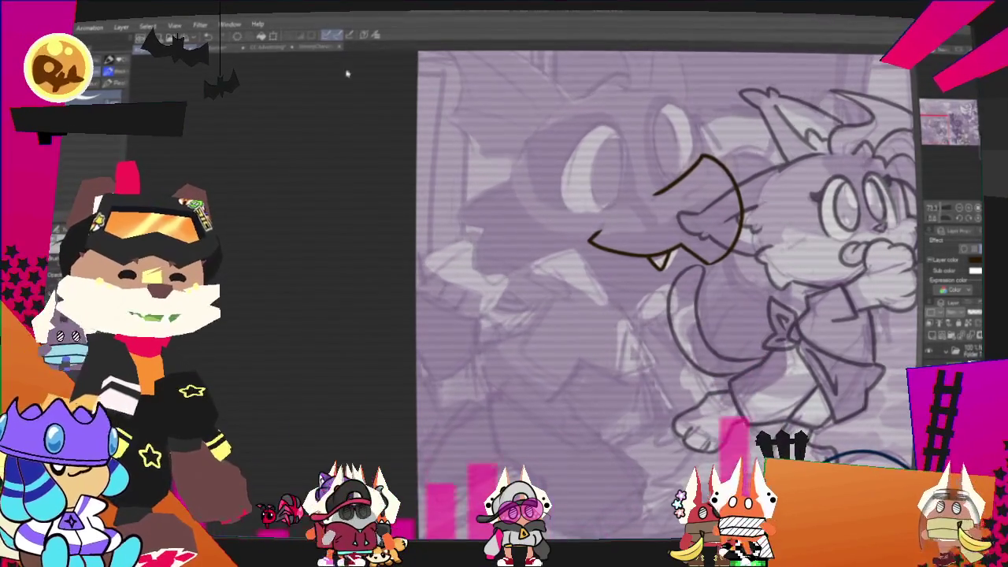
Zoom in on the muzzle and add a curve along the top of the mouth
scroll(711, 158, "up", 2)
scroll(710, 158, "up", 1)
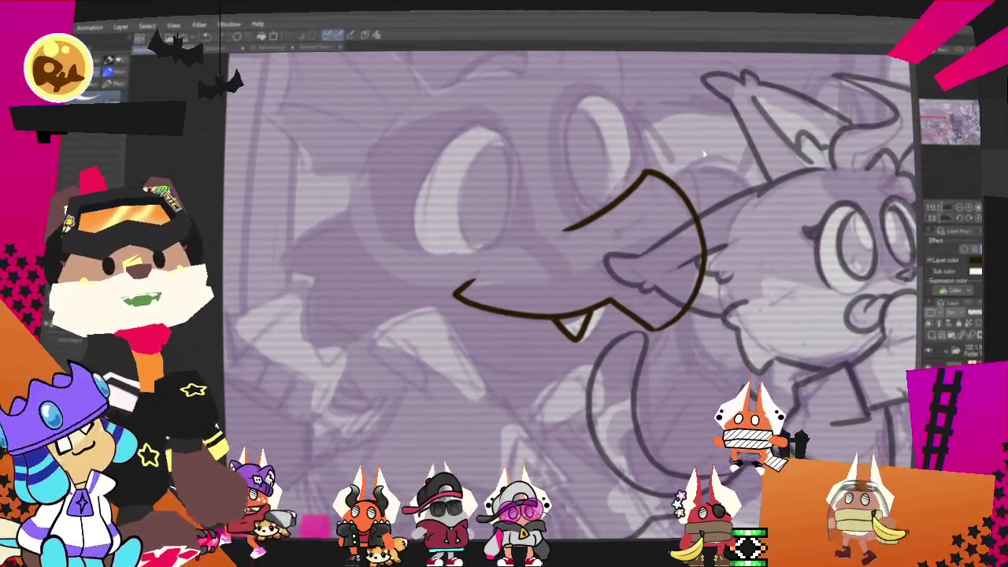
scroll(710, 157, "up", 1)
left_click_drag(711, 157, 660, 185)
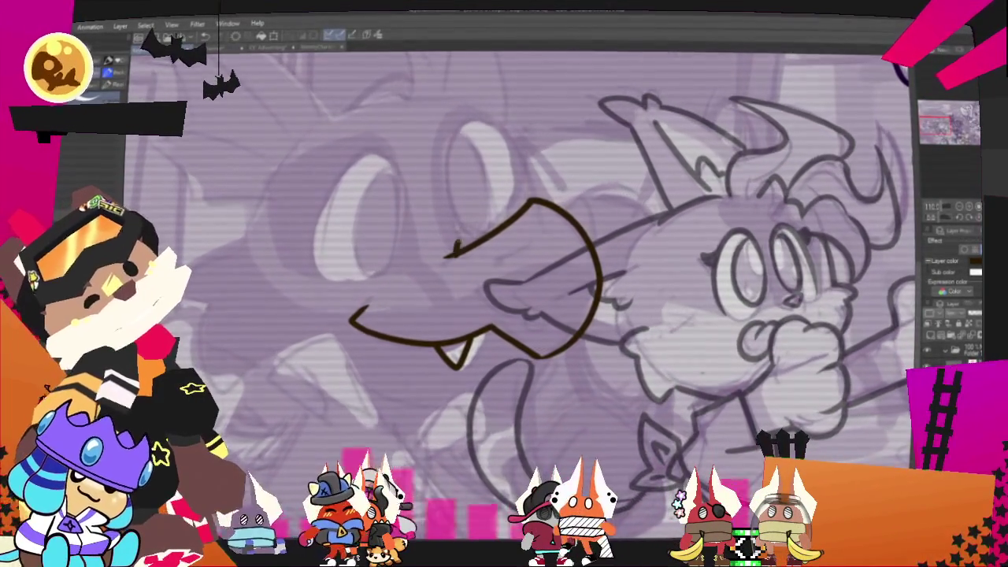
left_click_drag(455, 250, 500, 236)
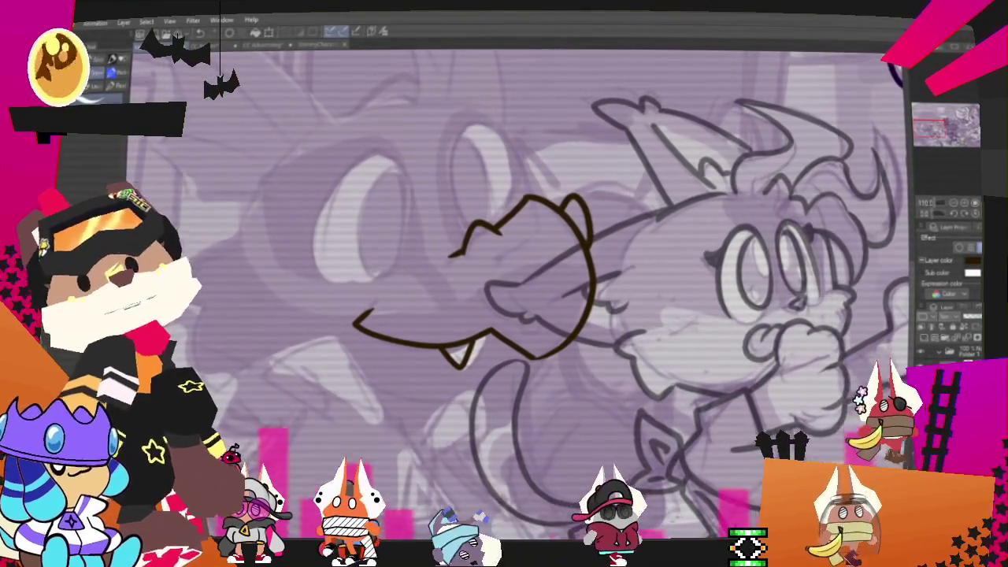
Add a small stroke below the snout, a longer brow line, and a curve beside the eye
scroll(583, 299, "up", 2)
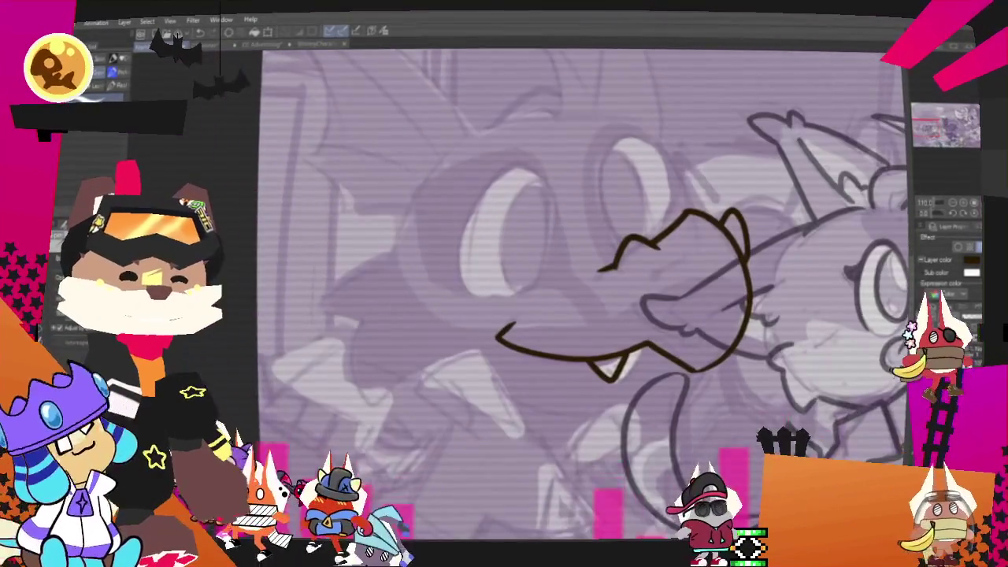
left_click_drag(626, 276, 643, 272)
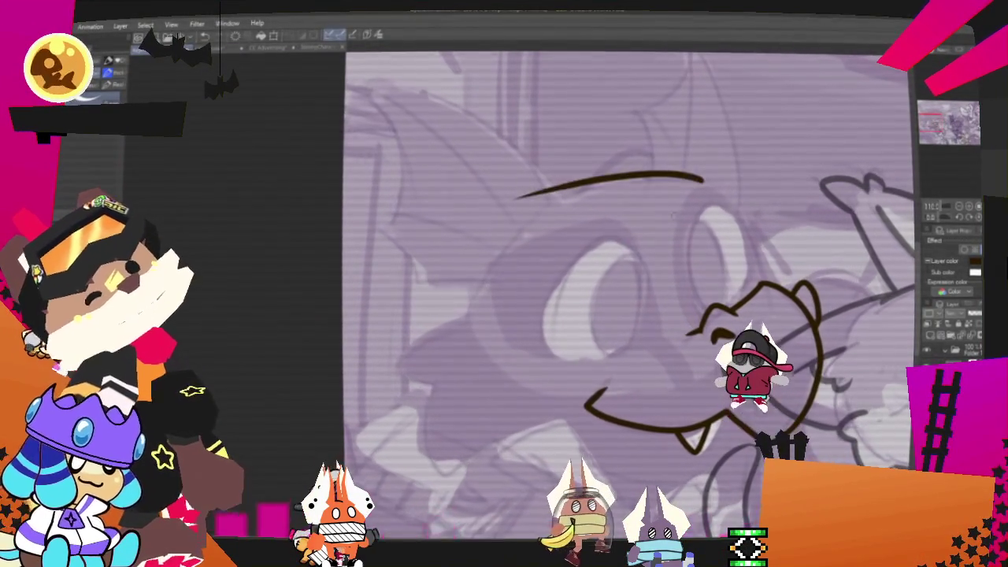
left_click_drag(550, 205, 720, 185)
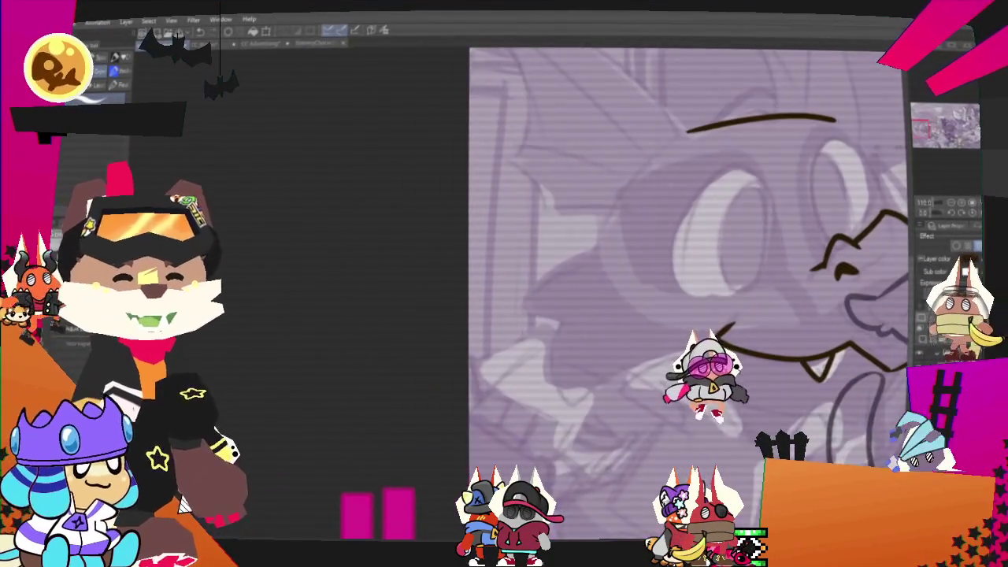
left_click_drag(646, 153, 565, 319)
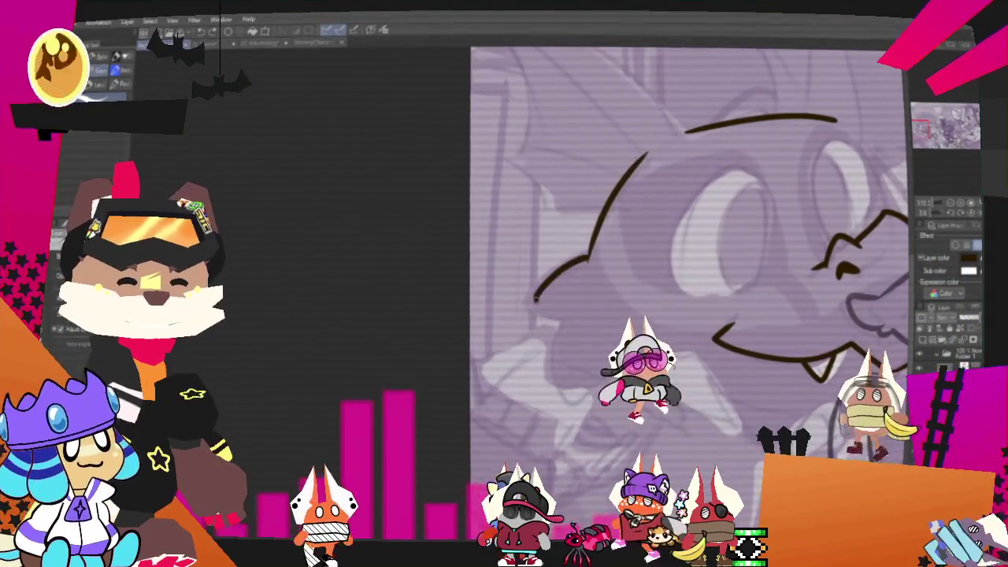
Redo the hooked end of the head curve and pan up to the top of the head
key("ctrl+z")
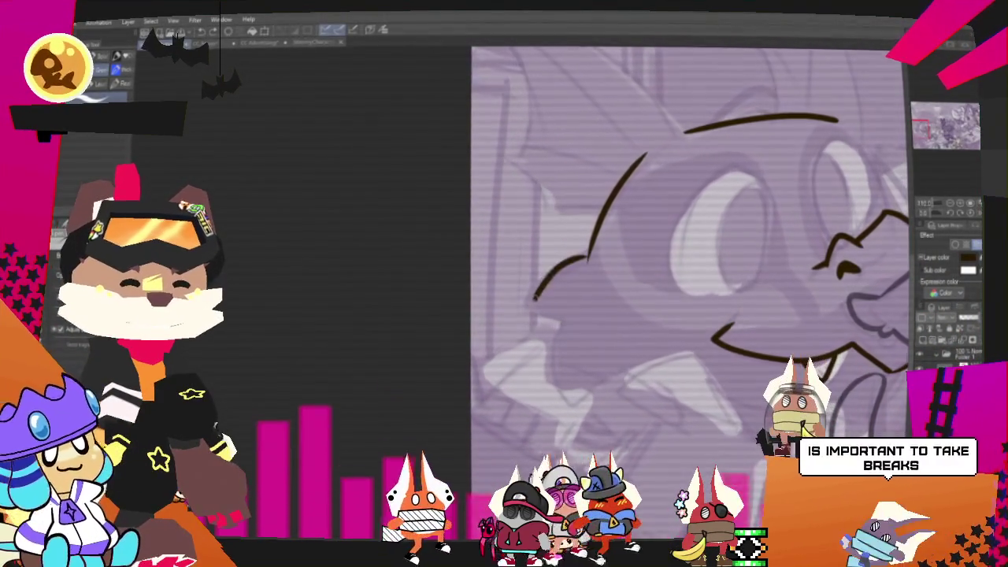
mouse_move(587, 259)
left_mouse_down()
mouse_move(561, 319)
mouse_move(583, 386)
left_mouse_up()
key("ctrl+z")
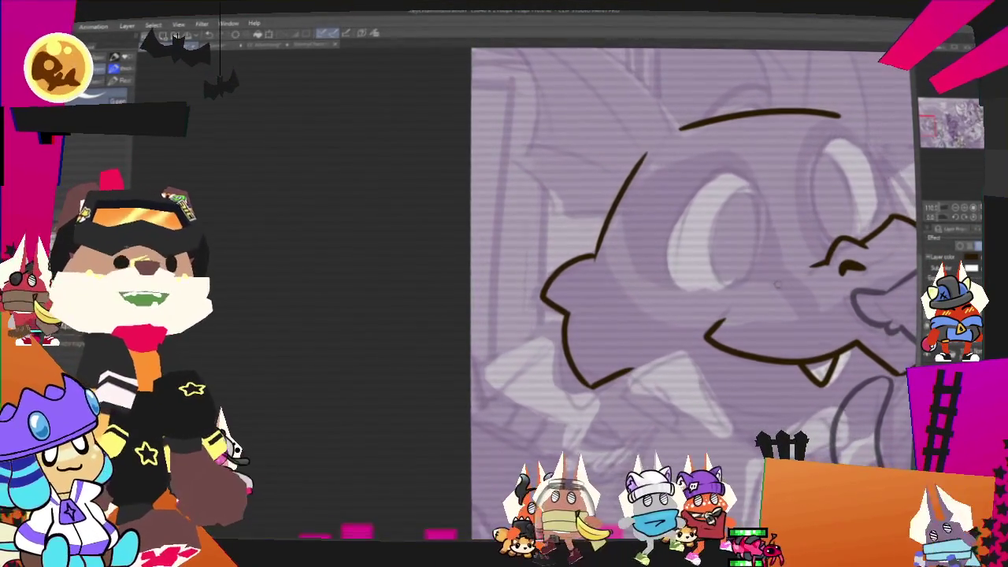
left_click_drag(693, 236, 453, 358)
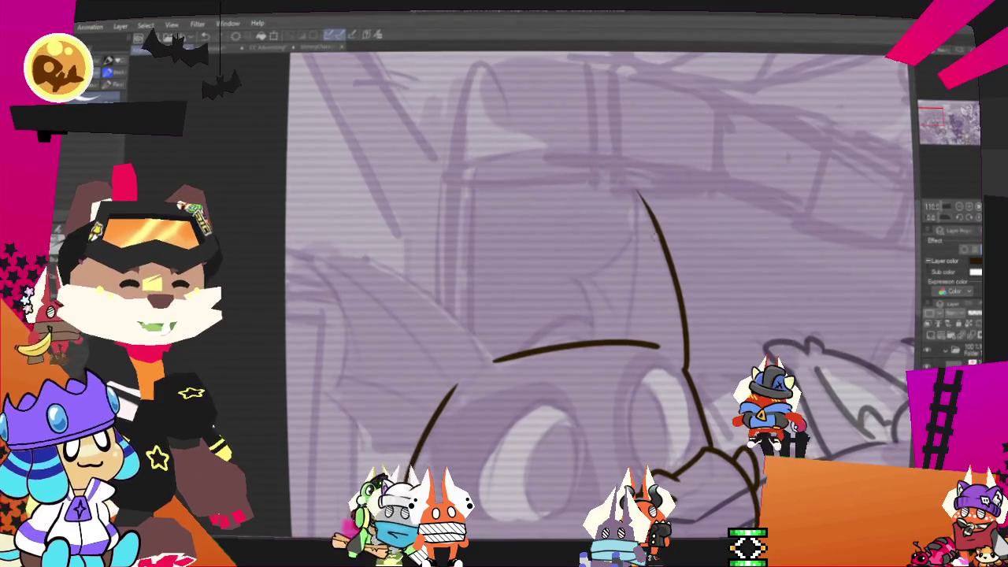
Redraw the pointed ear's curved outer edge and inner edge in brown ink
key("ctrl+z")
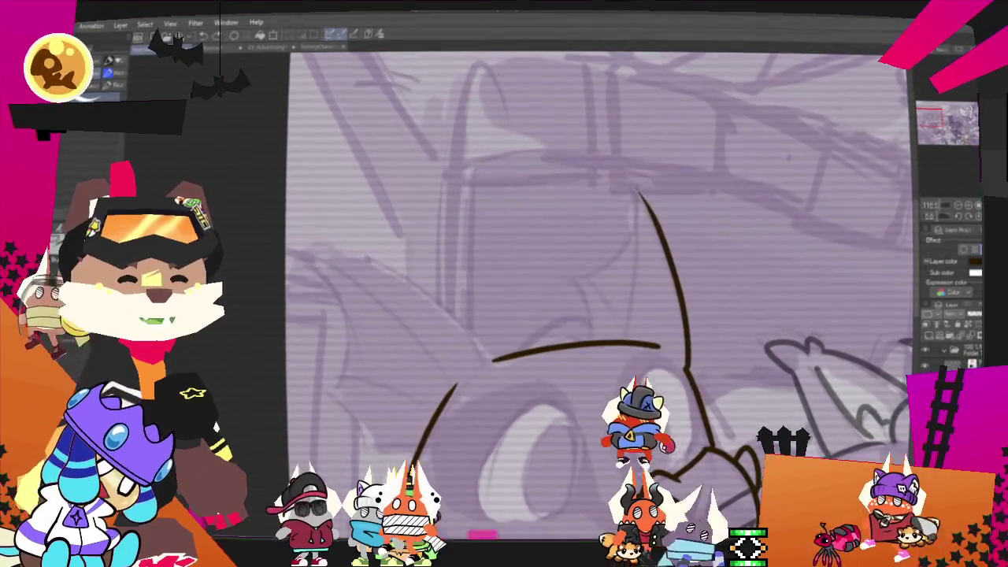
key("ctrl+z")
left_click_drag(628, 180, 691, 366)
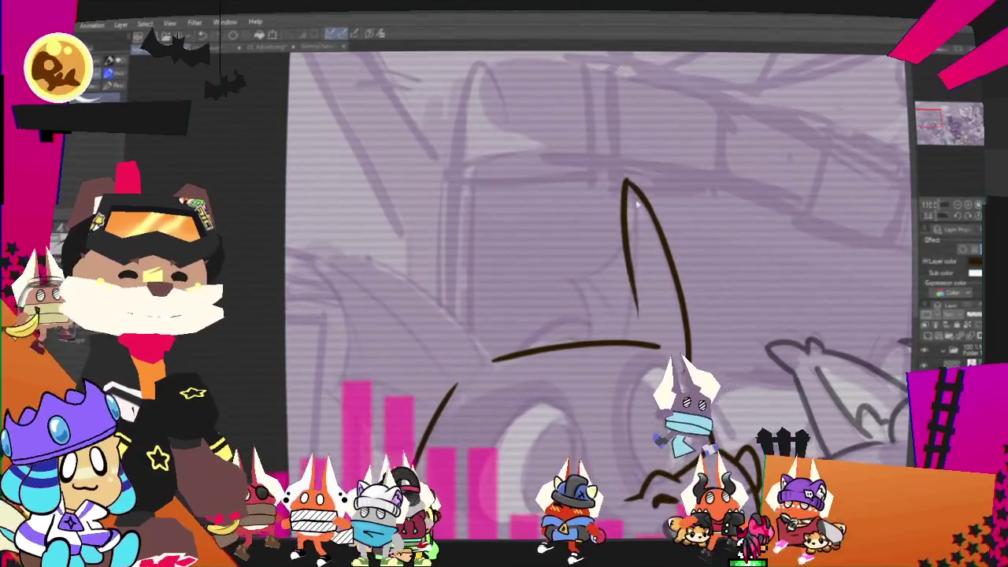
left_click_drag(628, 183, 630, 331)
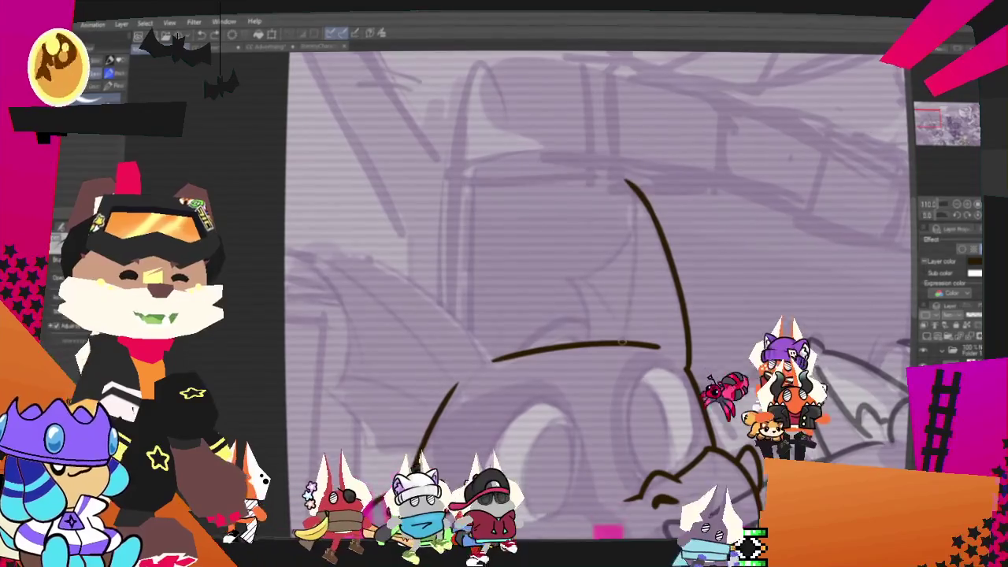
left_click_drag(628, 186, 625, 340)
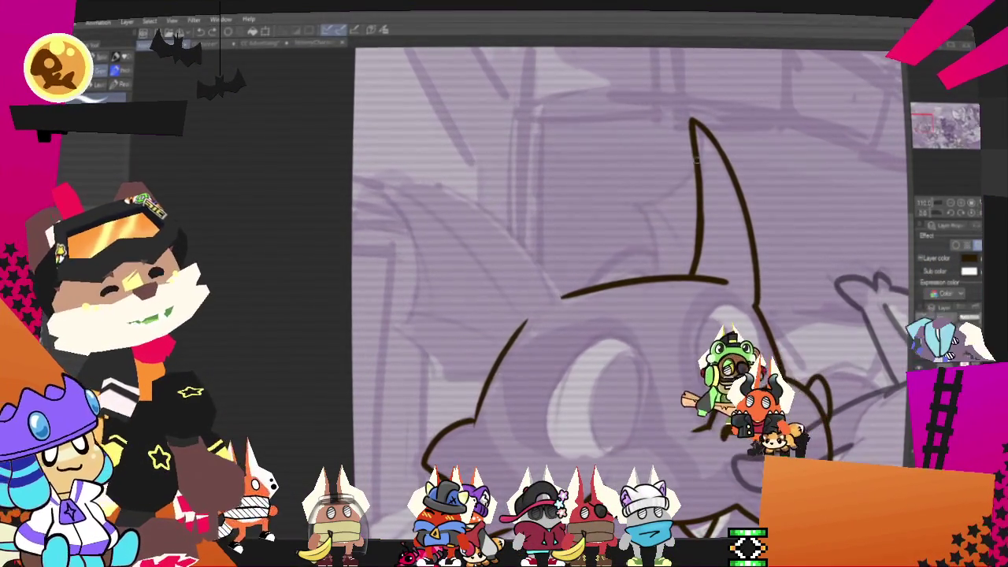
Add fold and diagonal membrane lines inside the right ear
left_click_drag(696, 168, 640, 204)
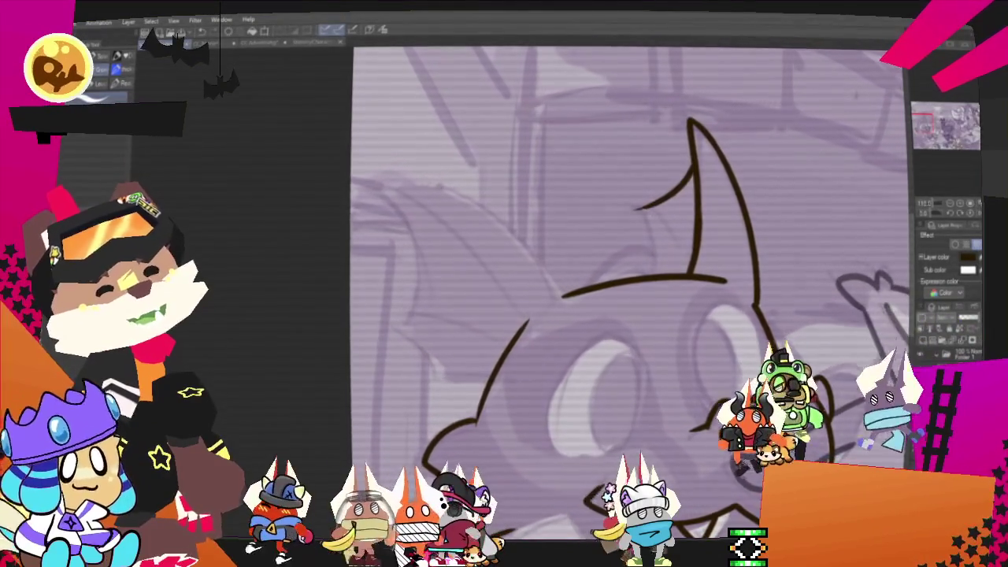
mouse_move(693, 168)
left_mouse_down()
mouse_move(632, 211)
mouse_move(646, 269)
left_mouse_up()
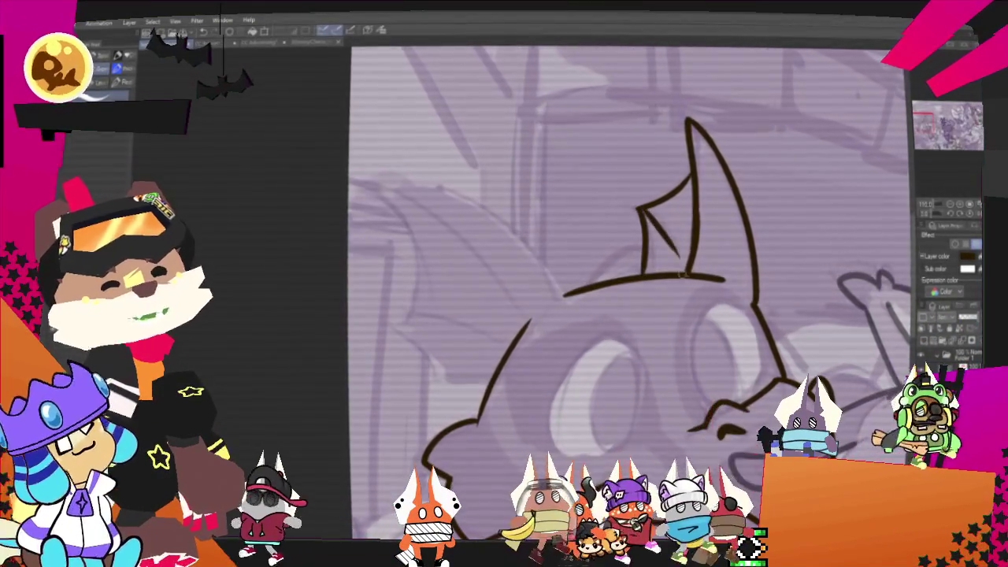
left_click_drag(641, 213, 684, 269)
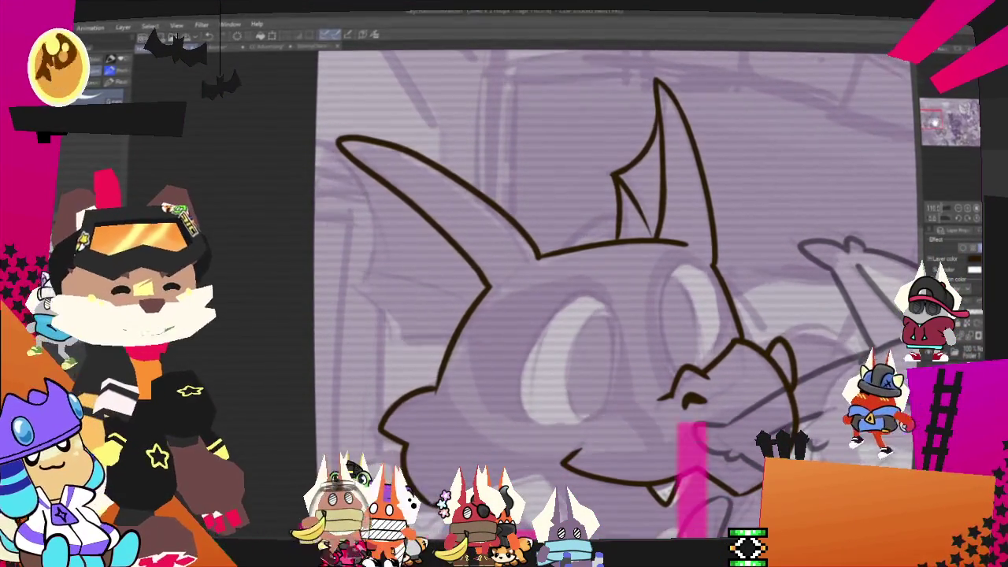
left_click_drag(551, 315, 642, 366)
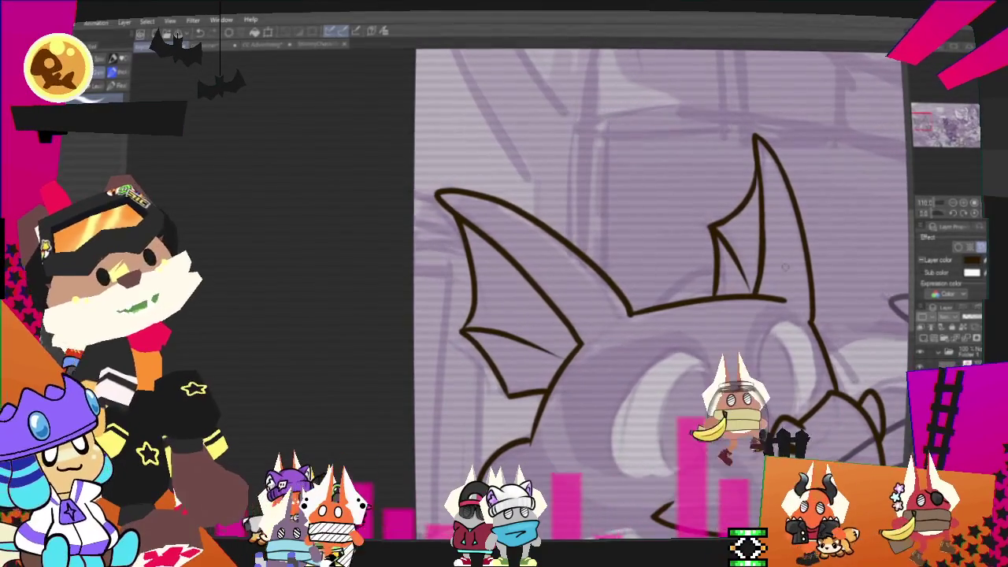
Pan the canvas to bring the bat's face and jaw into view
mouse_move(662, 315)
left_mouse_down()
mouse_move(539, 246)
mouse_move(528, 177)
mouse_move(682, 236)
mouse_move(702, 225)
left_mouse_up()
left_click_drag(599, 315, 640, 316)
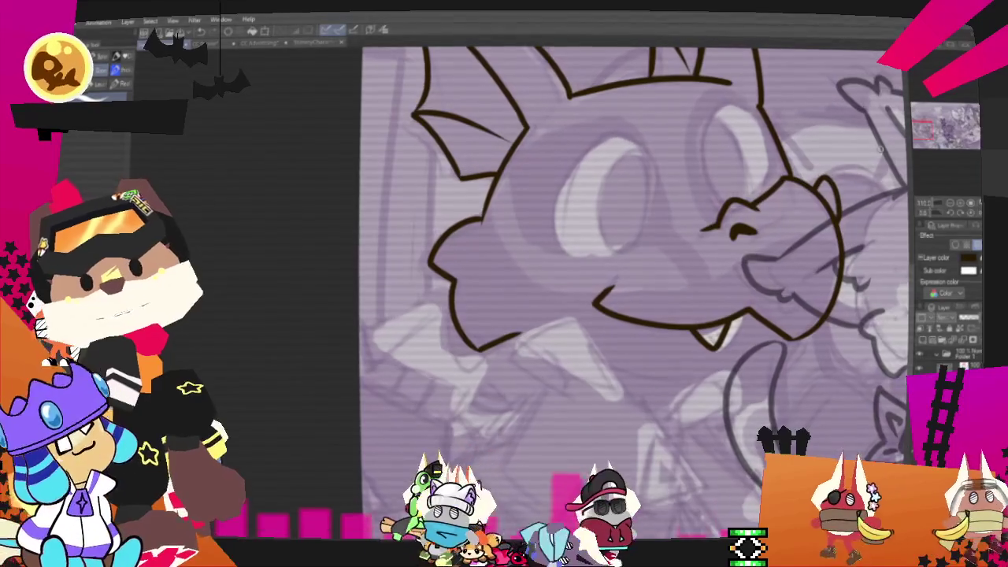
Extend the jaw line further left and ink the pointed collar lines under the chin
left_click_drag(630, 315, 603, 268)
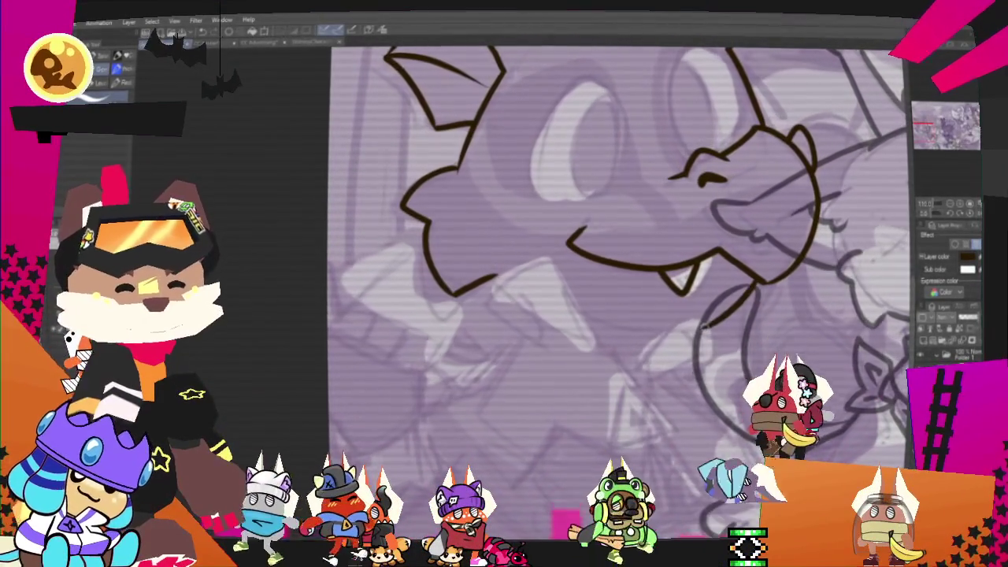
left_click_drag(701, 325, 619, 313)
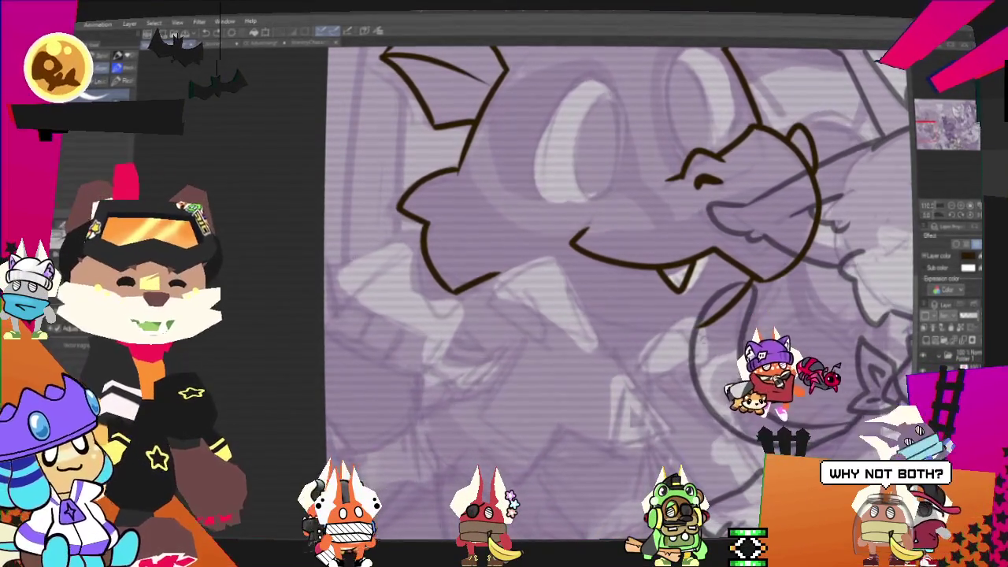
left_click_drag(701, 324, 575, 311)
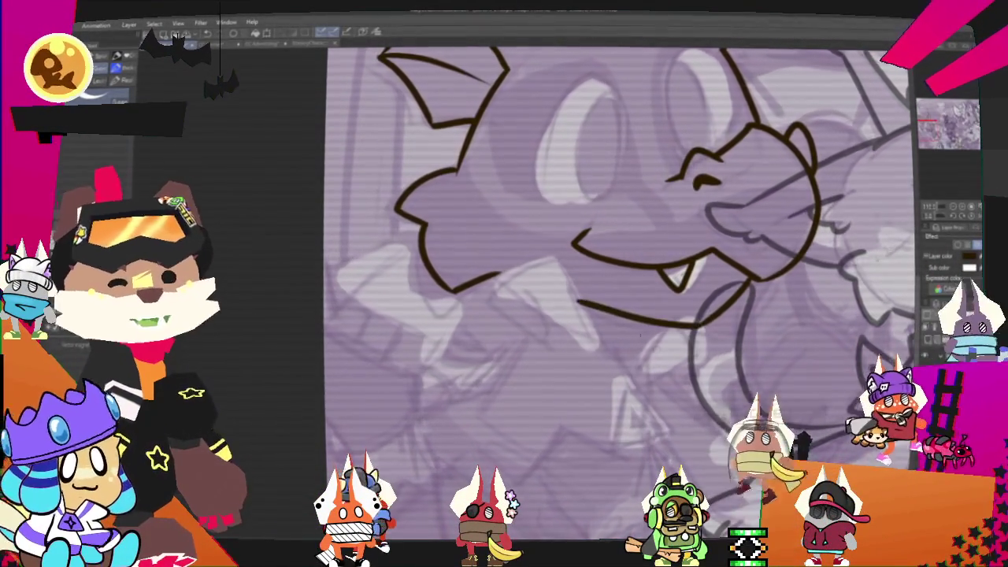
left_click_drag(552, 256, 593, 331)
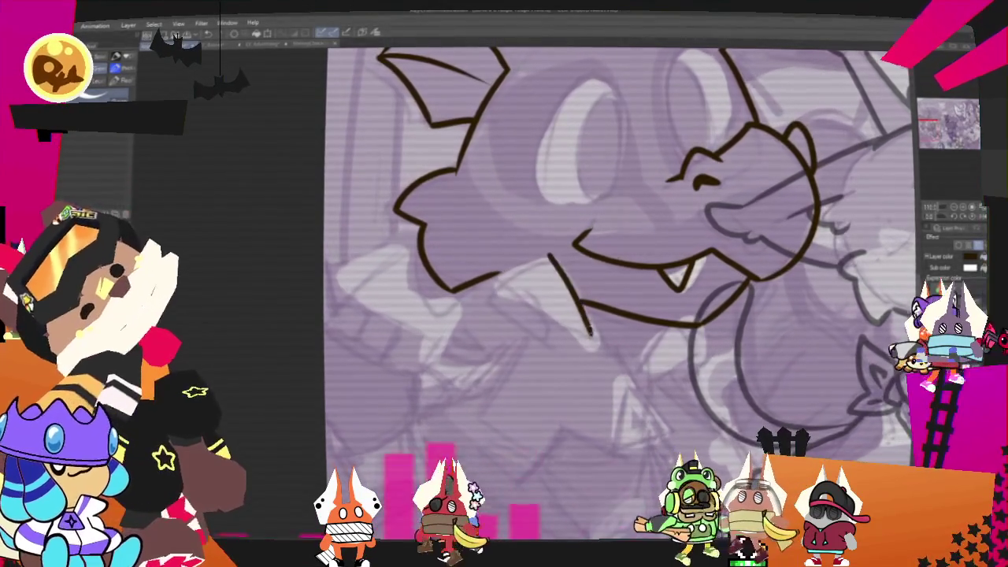
left_click_drag(552, 262, 486, 314)
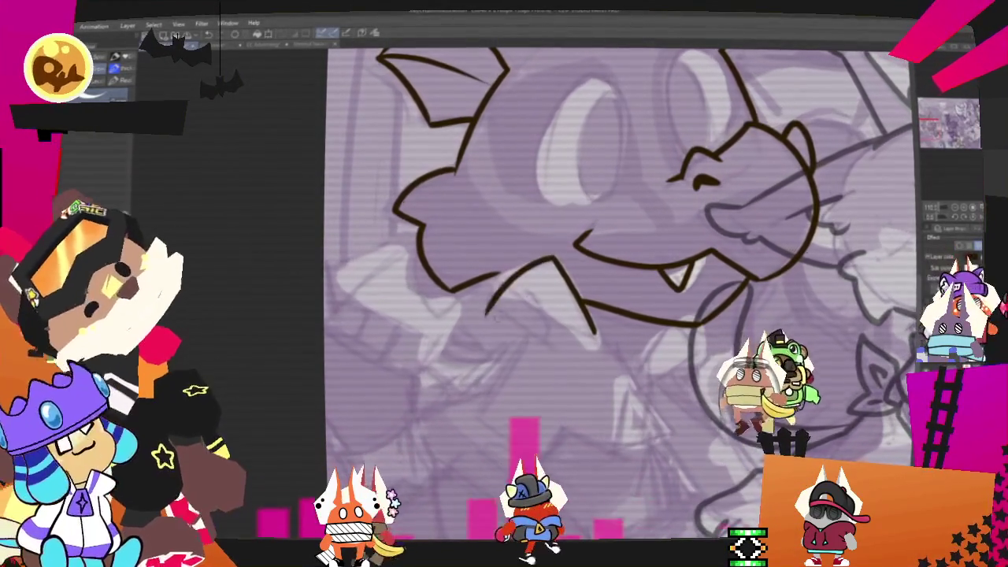
left_click_drag(550, 260, 537, 339)
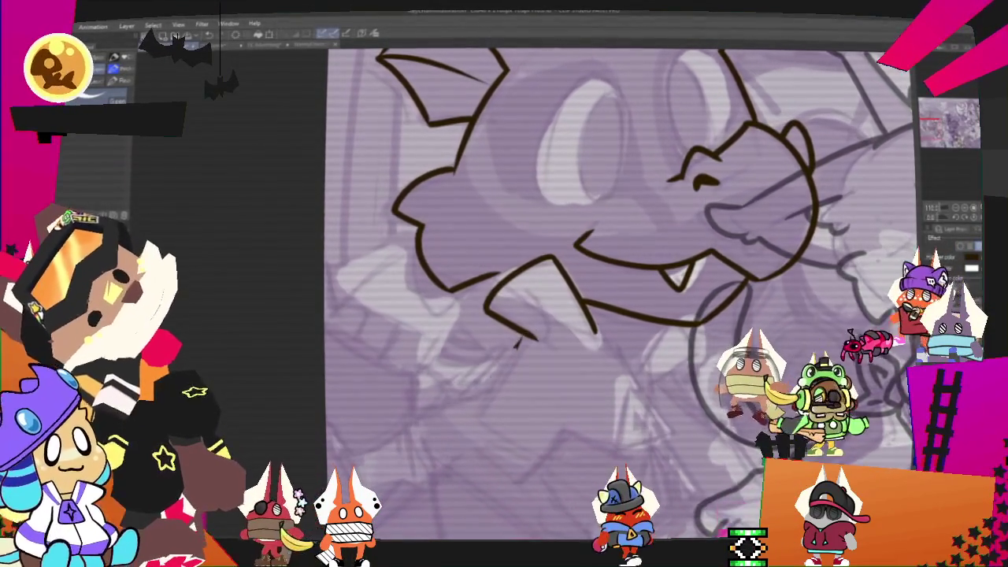
Extend the collar line down to the right and draw a triangular tie beneath it
scroll(614, 292, "down", 3)
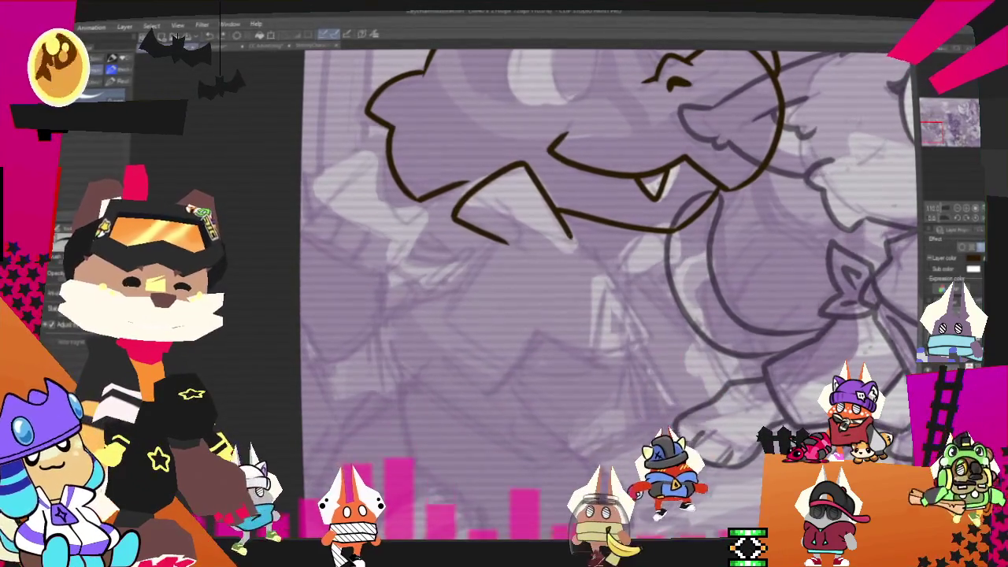
left_click_drag(569, 234, 607, 277)
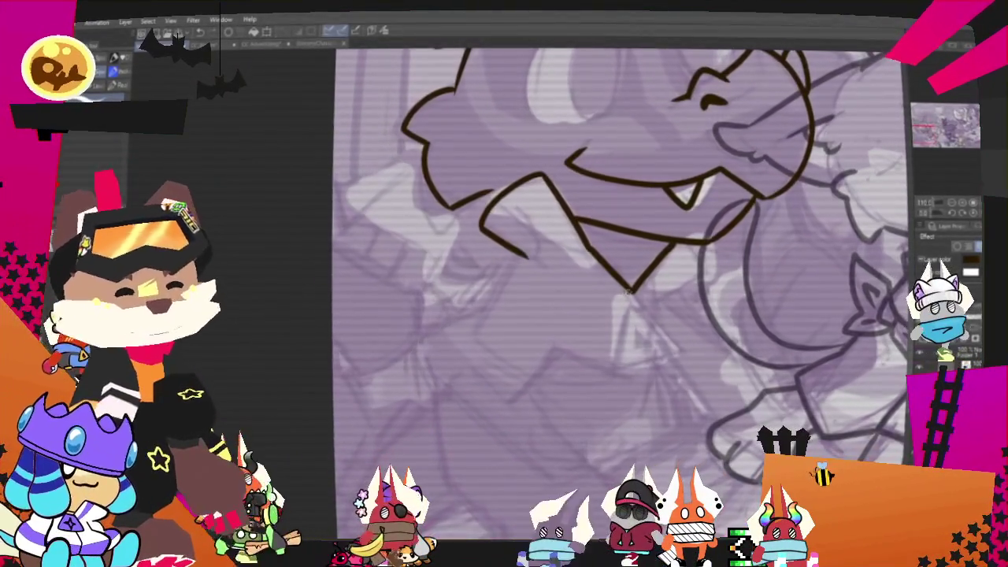
mouse_move(630, 293)
left_mouse_down()
mouse_move(605, 364)
mouse_move(674, 355)
mouse_move(638, 297)
left_mouse_up()
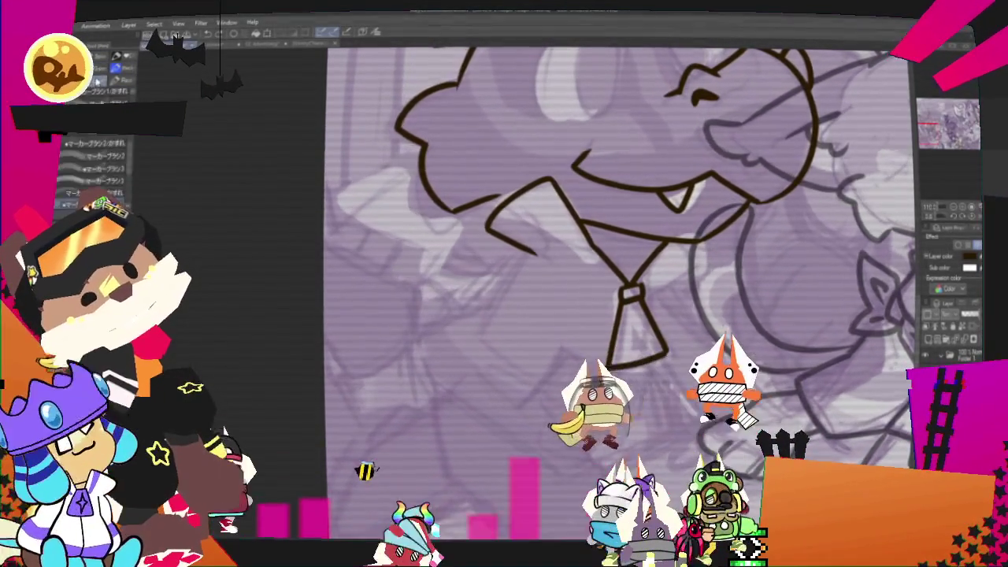
With the pen, double the collar line and the tie's left edge, and add an inner triangle to the knot
key("p")
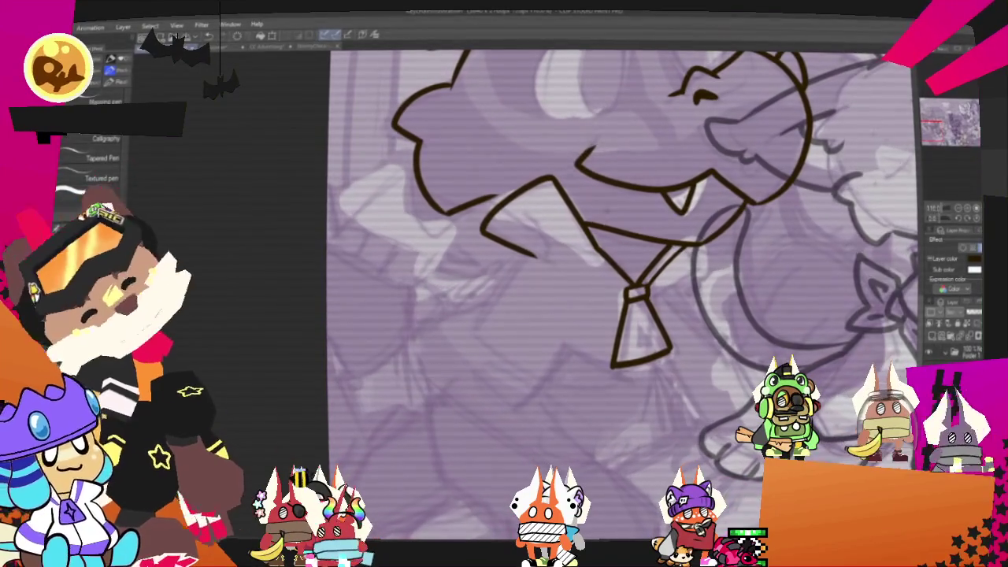
left_click_drag(544, 183, 624, 284)
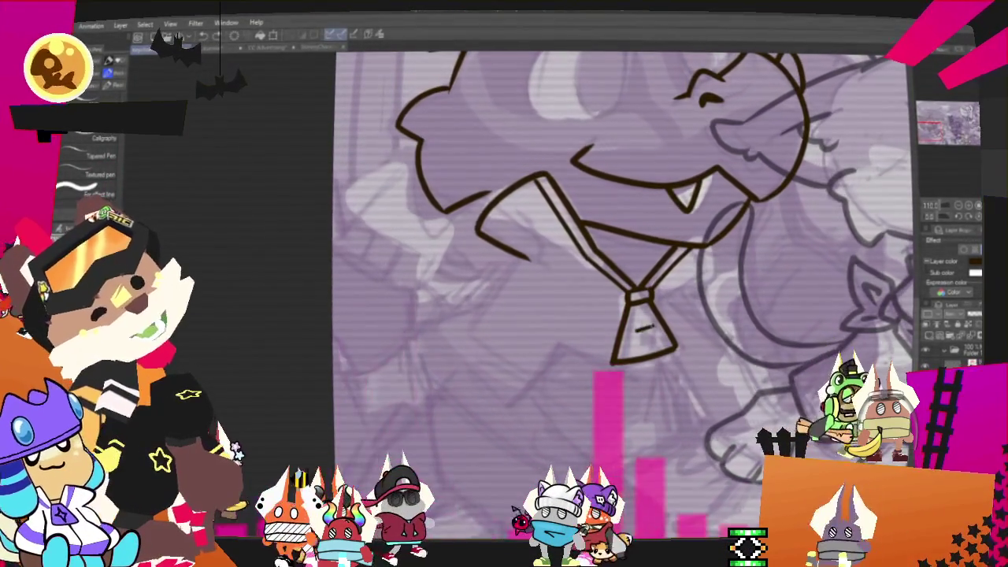
left_click_drag(656, 341, 635, 344)
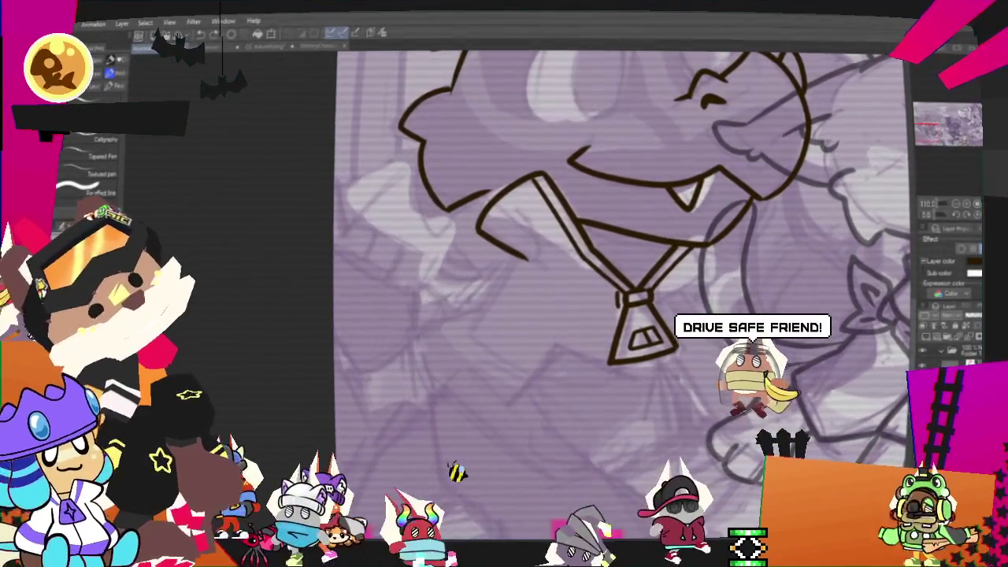
left_click_drag(620, 303, 597, 358)
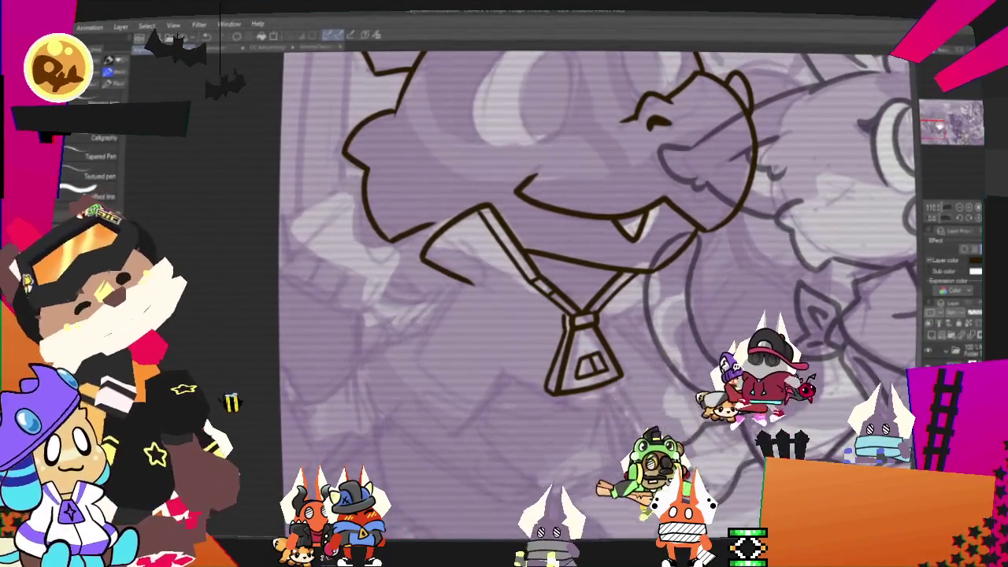
scroll(599, 308, "up", 3)
Undo the bad eye stroke and ink the oval outline of the dragon's second eye
scroll(599, 308, "up", 2)
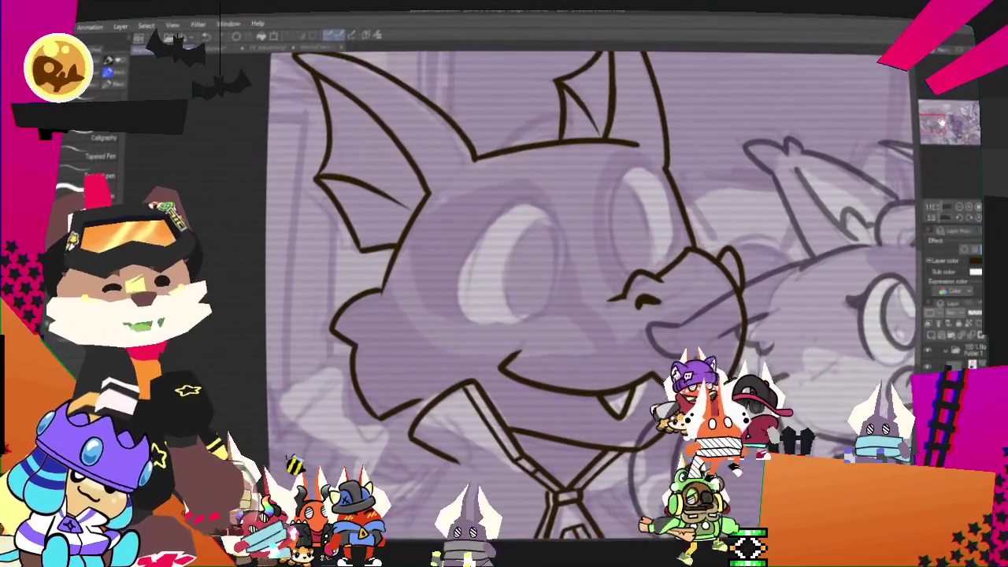
scroll(579, 308, "down", 3)
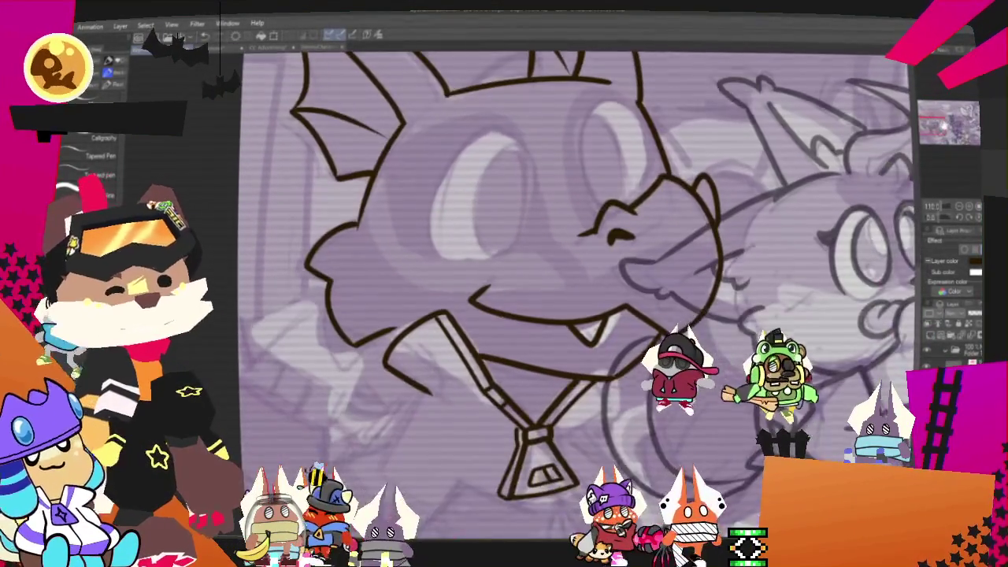
scroll(576, 307, "up", 2)
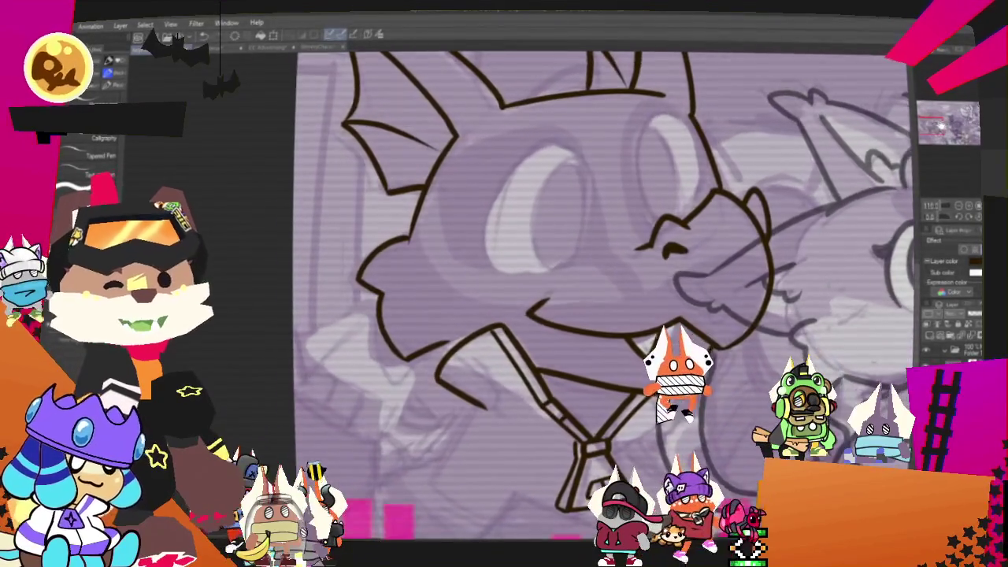
scroll(599, 307, "up", 3)
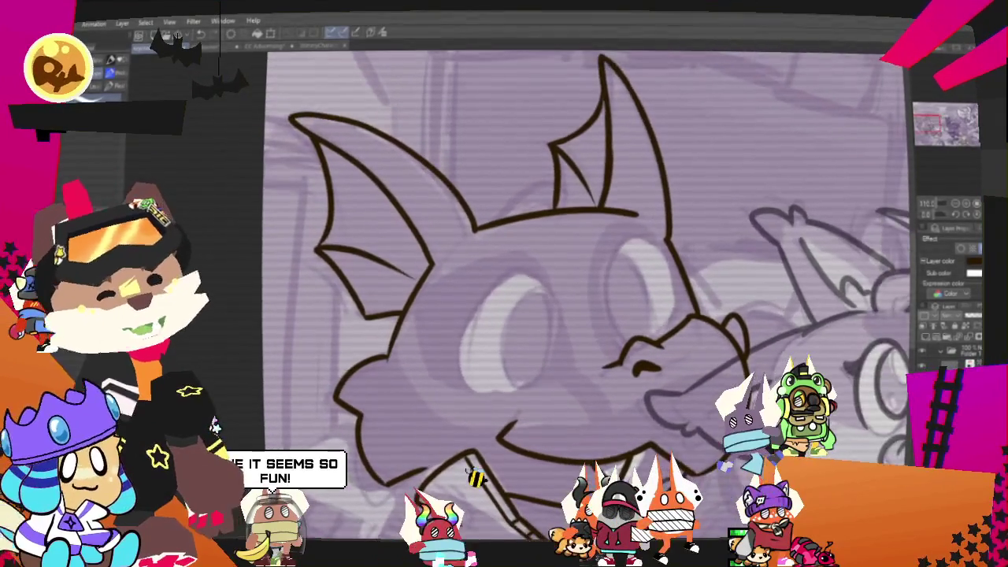
key("ctrl+z")
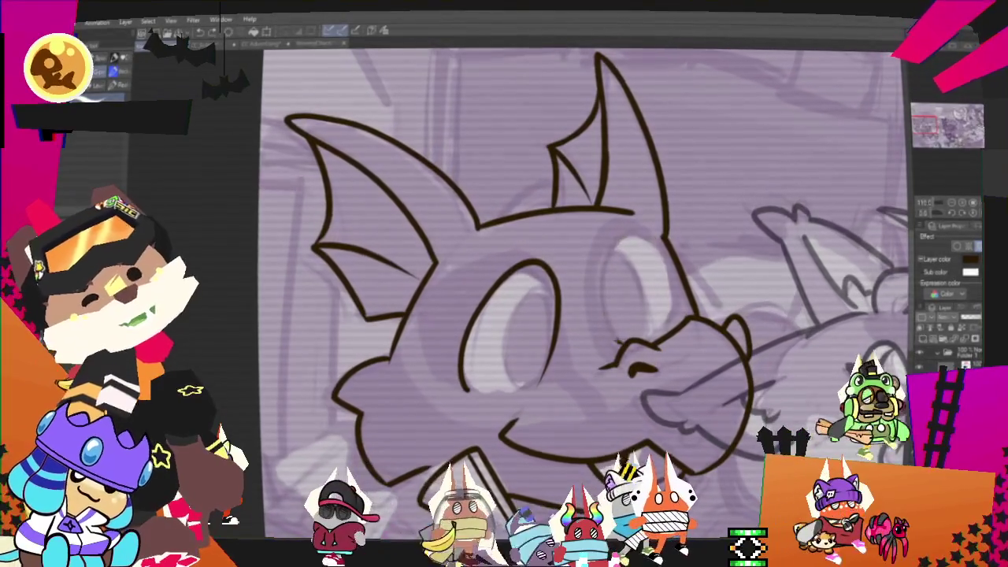
left_click_drag(610, 335, 666, 323)
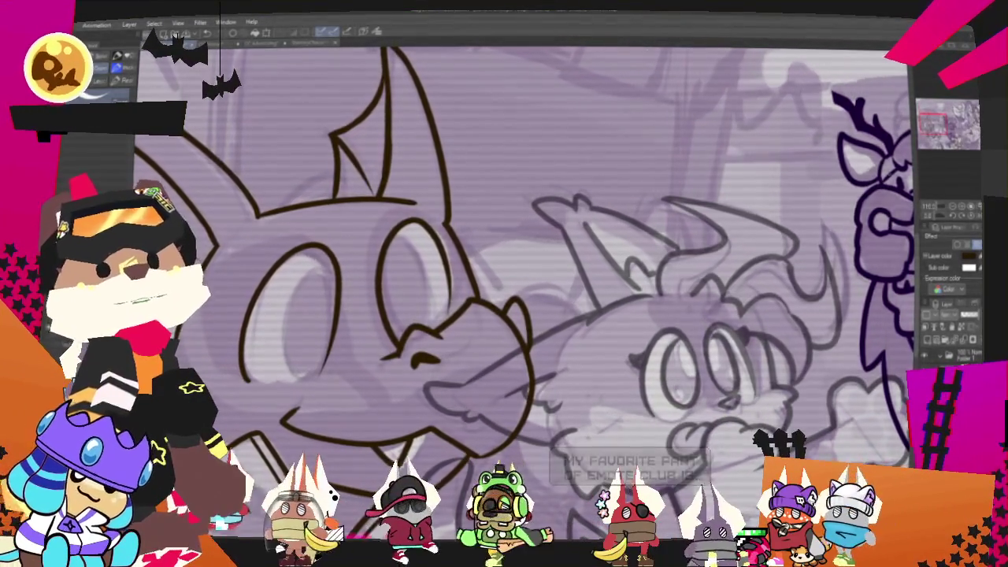
scroll(504, 284, "up", 3)
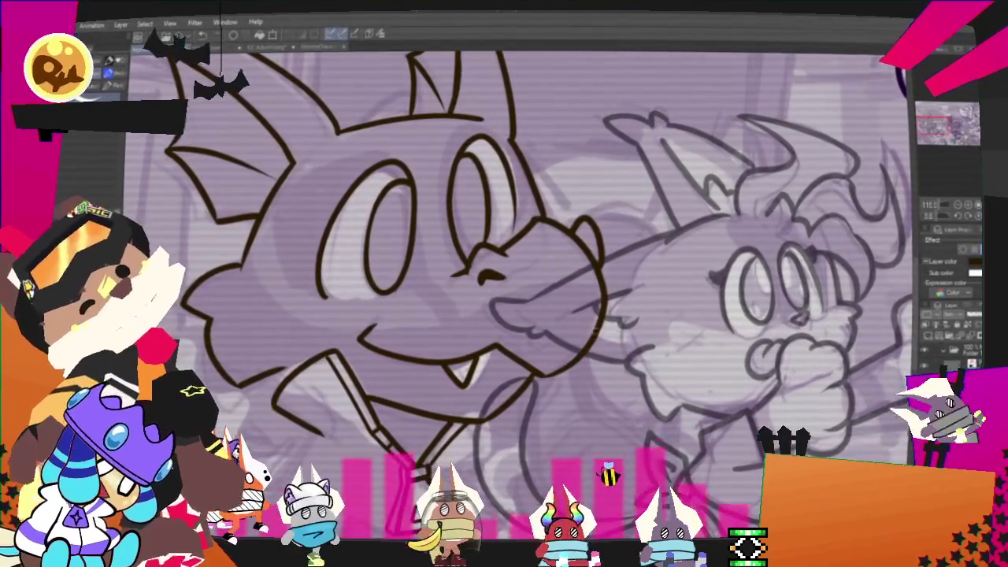
Undo the overlong diagonal line beside the dragon's face and redraw it as a shorter stroke
scroll(551, 300, "up", 3)
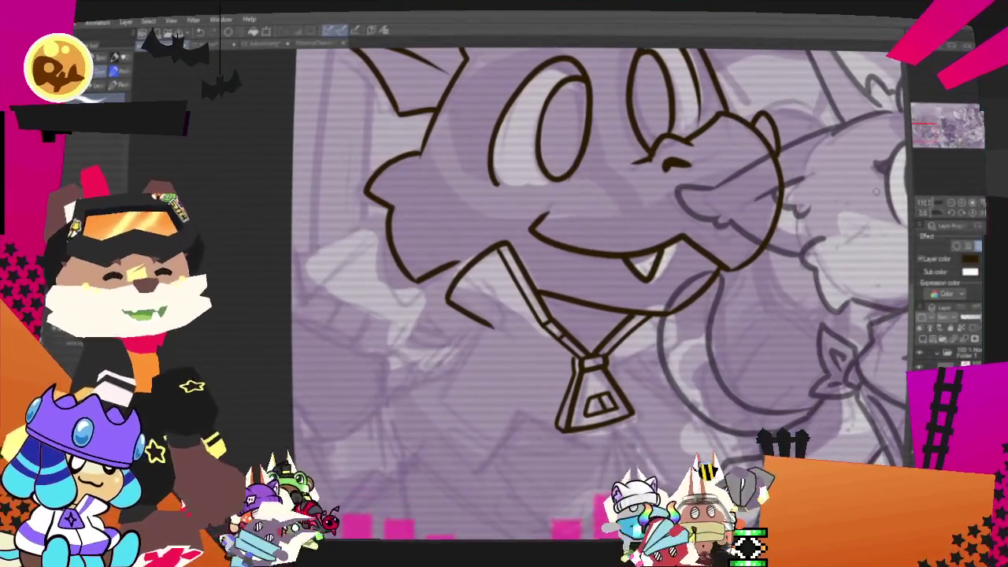
mouse_move(598, 315)
left_mouse_down()
mouse_move(645, 192)
mouse_move(724, 135)
mouse_move(836, 168)
mouse_move(823, 220)
left_mouse_up()
key("ctrl+z")
left_click_drag(642, 193, 679, 241)
mouse_move(820, 260)
left_mouse_down()
mouse_move(715, 214)
mouse_move(680, 292)
mouse_move(715, 271)
mouse_move(705, 228)
mouse_move(647, 169)
left_mouse_up()
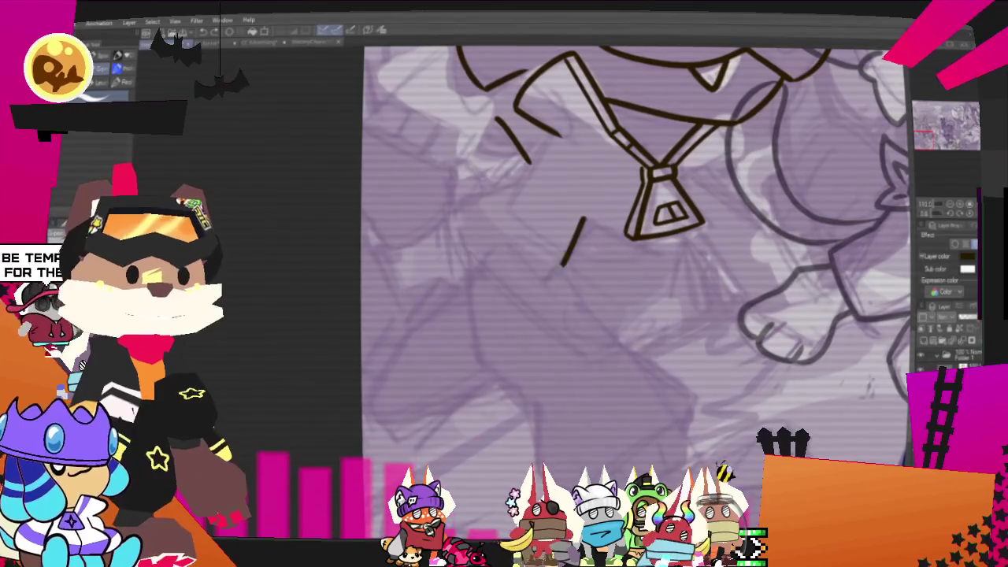
Ink a diagonal line and a pointed hook shape below the pendant to start the arm
left_click_drag(583, 219, 549, 287)
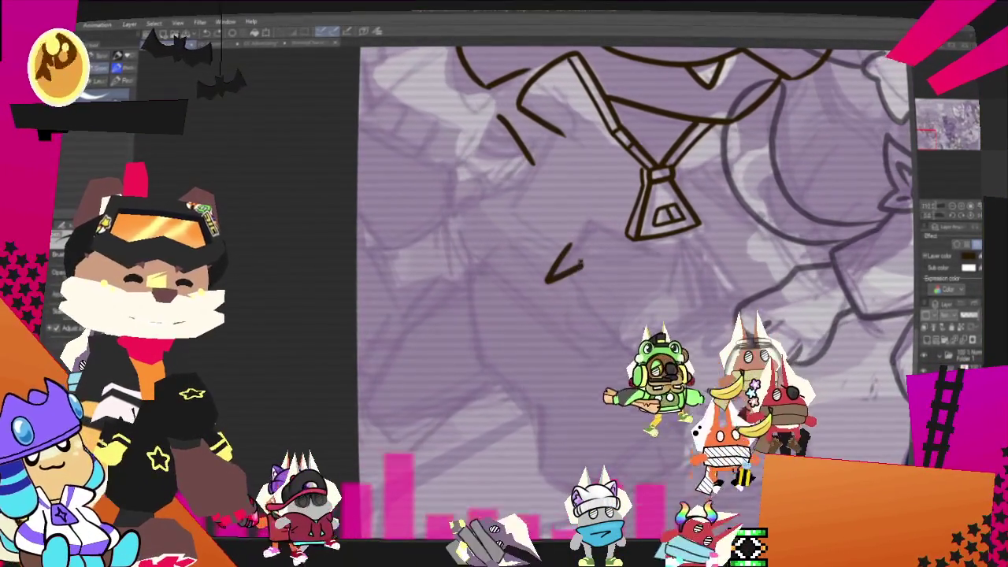
left_click_drag(587, 217, 546, 281)
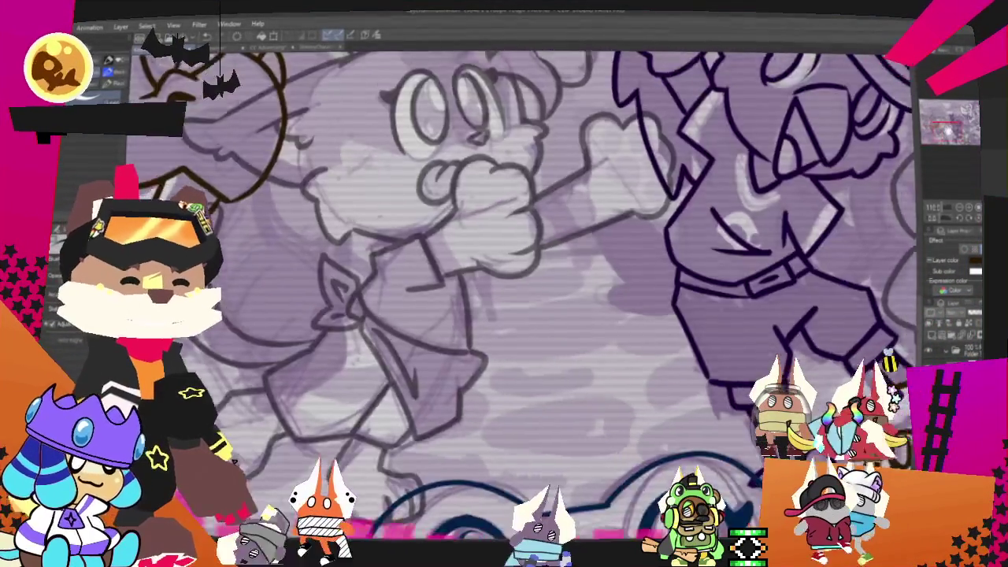
scroll(634, 275, "down", 1)
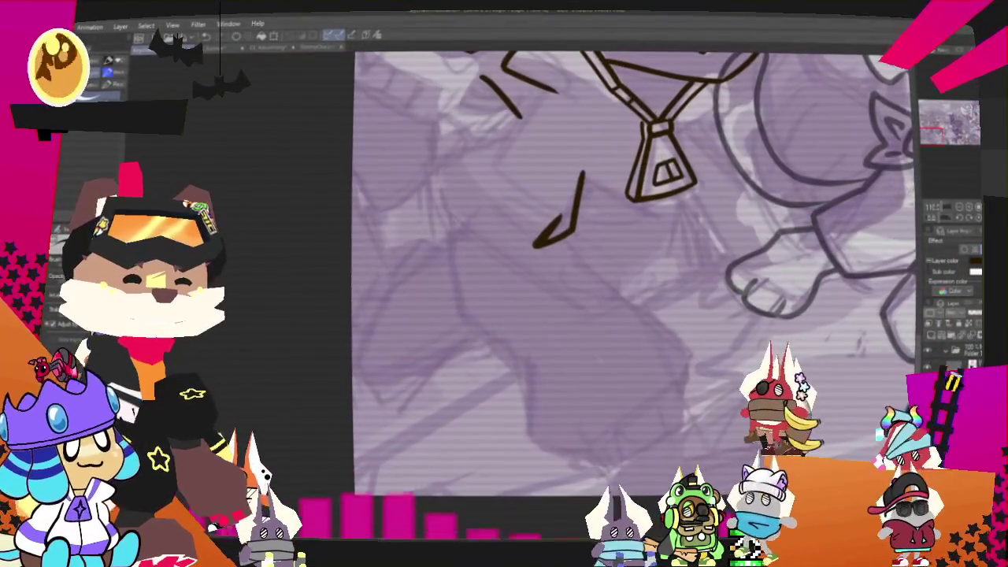
Undo the stray curved stroke and view the colour sketch reference document
key("ctrl+z")
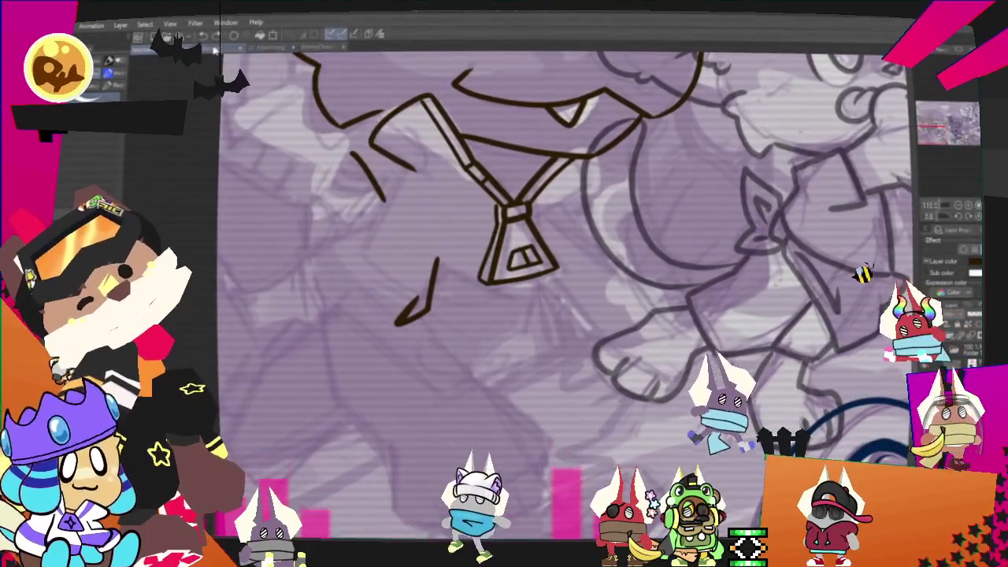
left_click(214, 50)
left_click(266, 55)
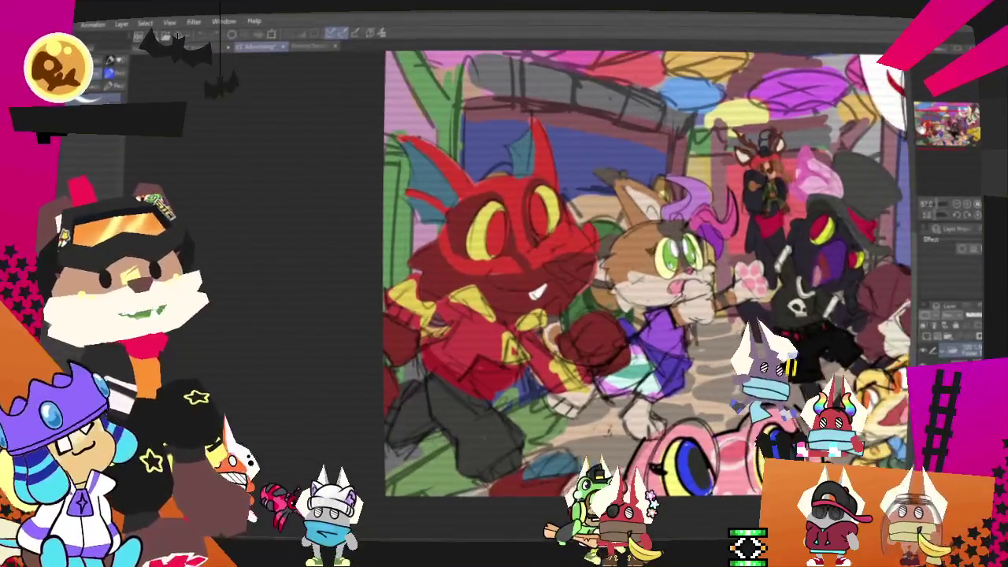
Back in the lineart document, extend the lower edge of the pointed arm shape
scroll(646, 272, "down", 2)
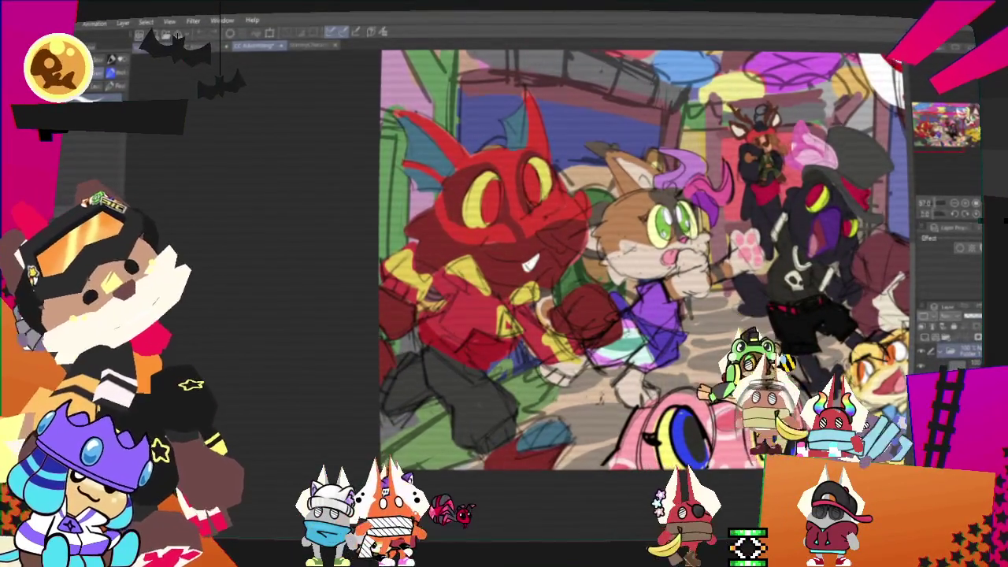
key("ctrl+Tab")
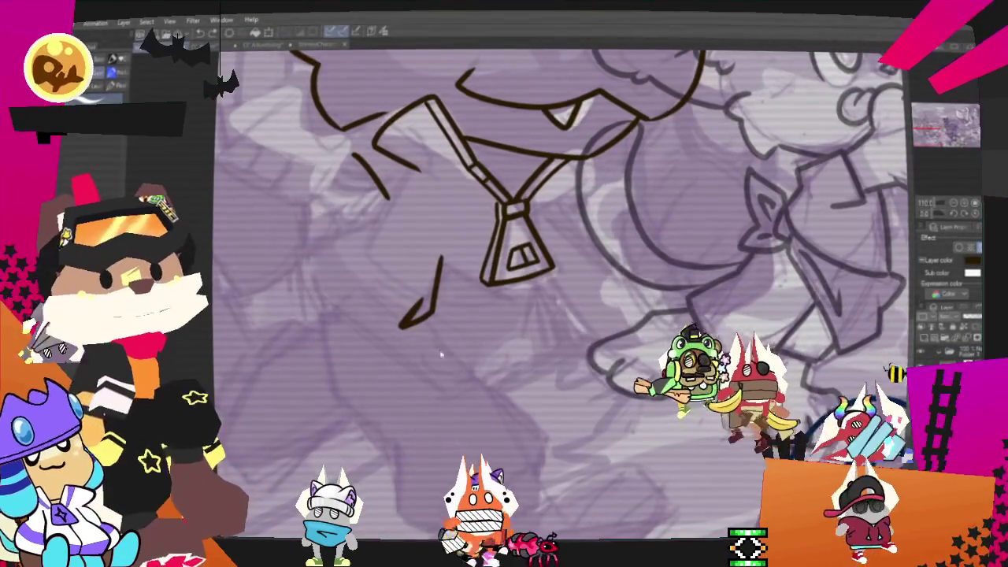
mouse_move(465, 370)
left_mouse_down()
mouse_move(558, 356)
mouse_move(497, 298)
left_mouse_up()
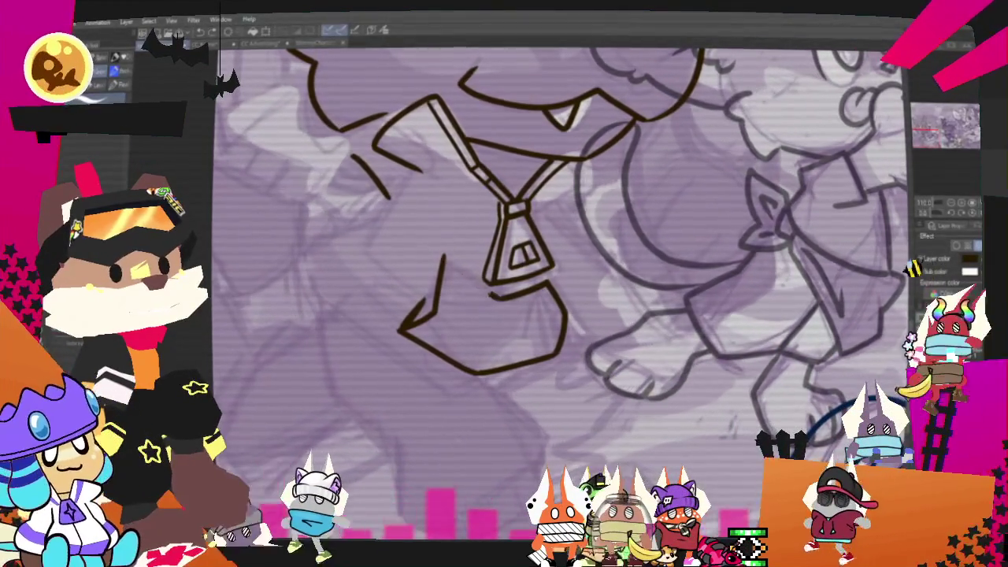
Close the pointed shape into an angular sleeve and link it to the body outline with a short stroke
left_click_drag(445, 256, 496, 295)
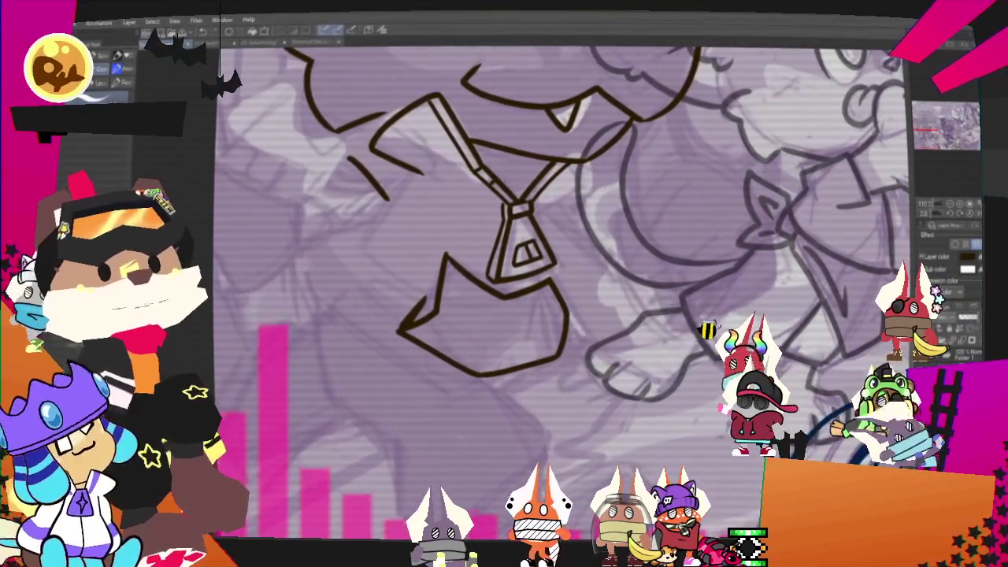
left_click_drag(504, 284, 571, 268)
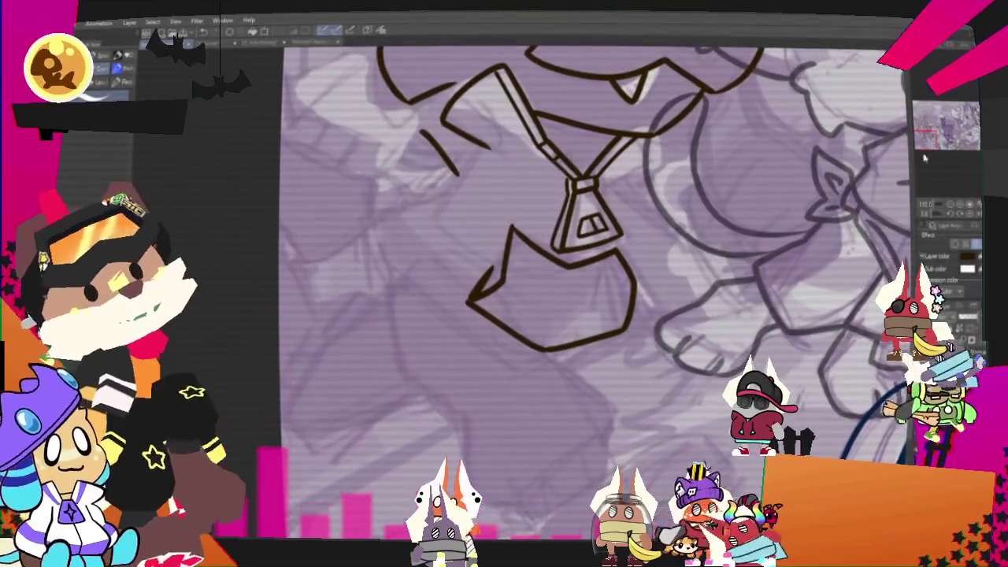
left_click_drag(505, 236, 496, 398)
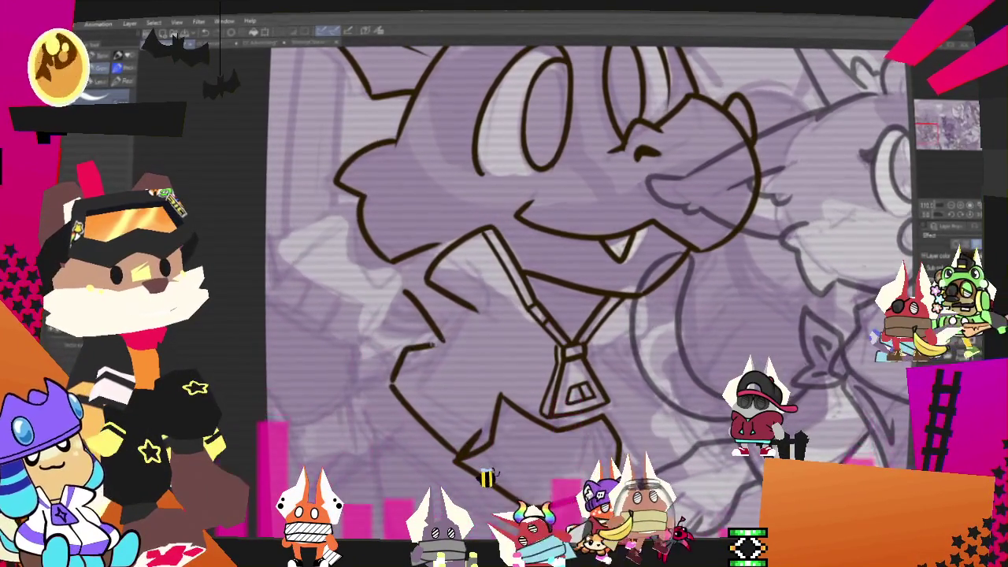
left_click_drag(441, 340, 392, 382)
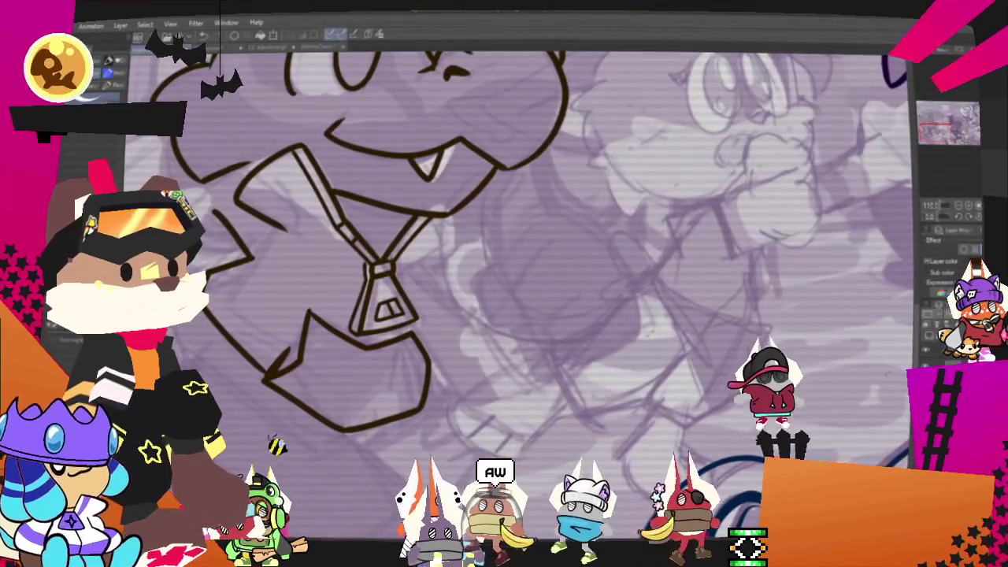
Ink the fist's curved C-shaped edge and its top edge beside the pendant, redoing one misplaced stroke
left_click_drag(490, 322, 527, 325)
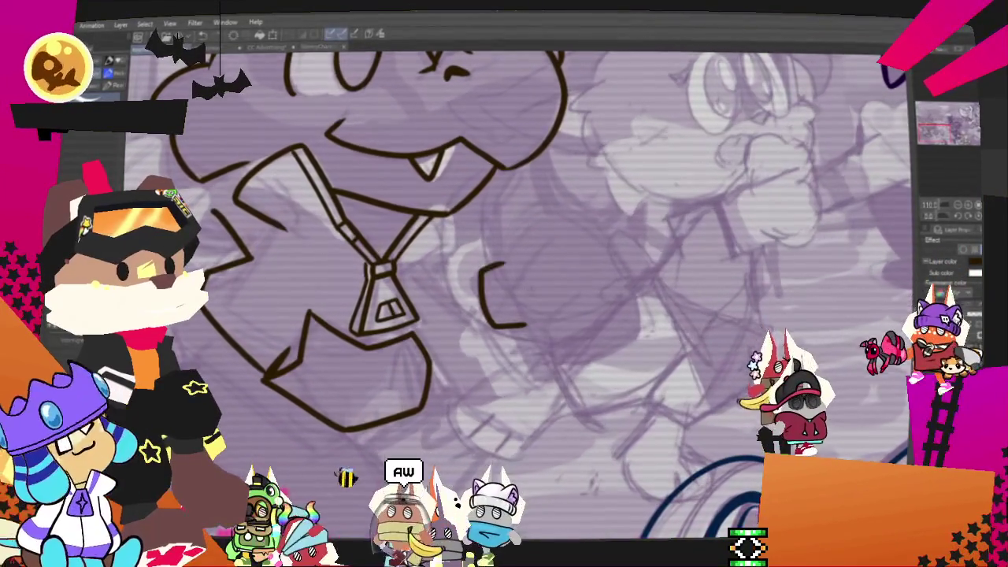
left_click_drag(508, 260, 526, 327)
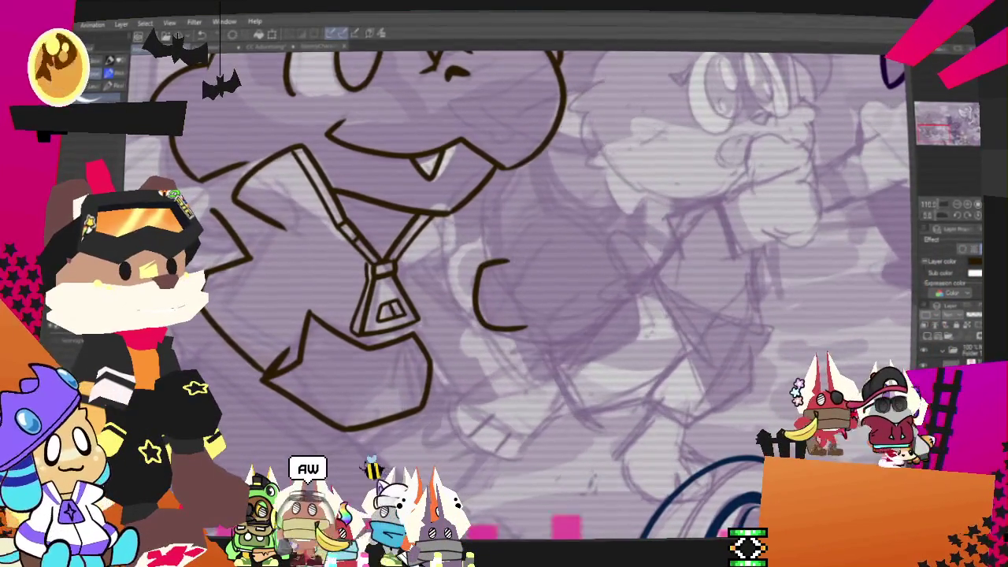
key("ctrl+z")
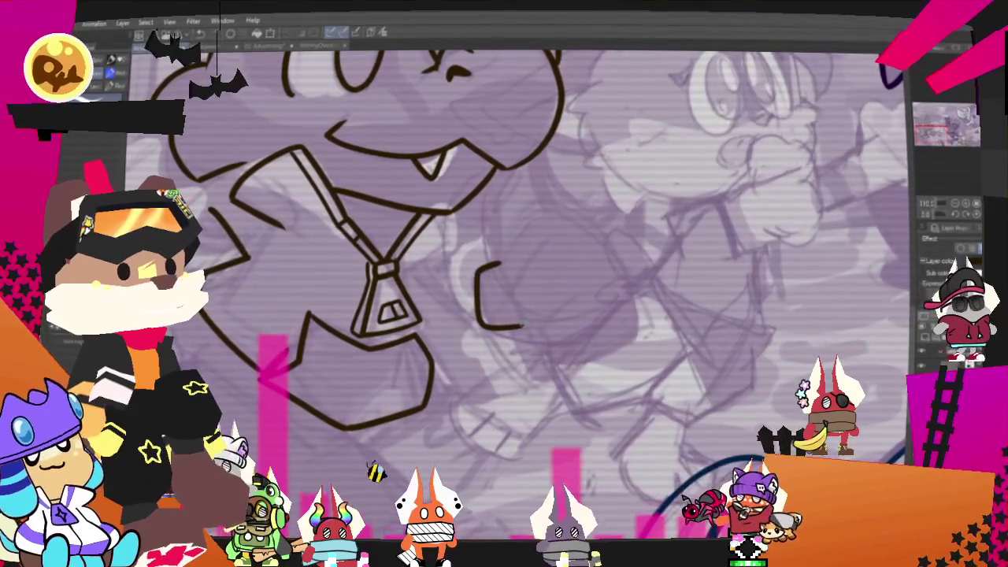
mouse_move(477, 272)
left_mouse_down()
mouse_move(583, 223)
mouse_move(623, 332)
left_mouse_up()
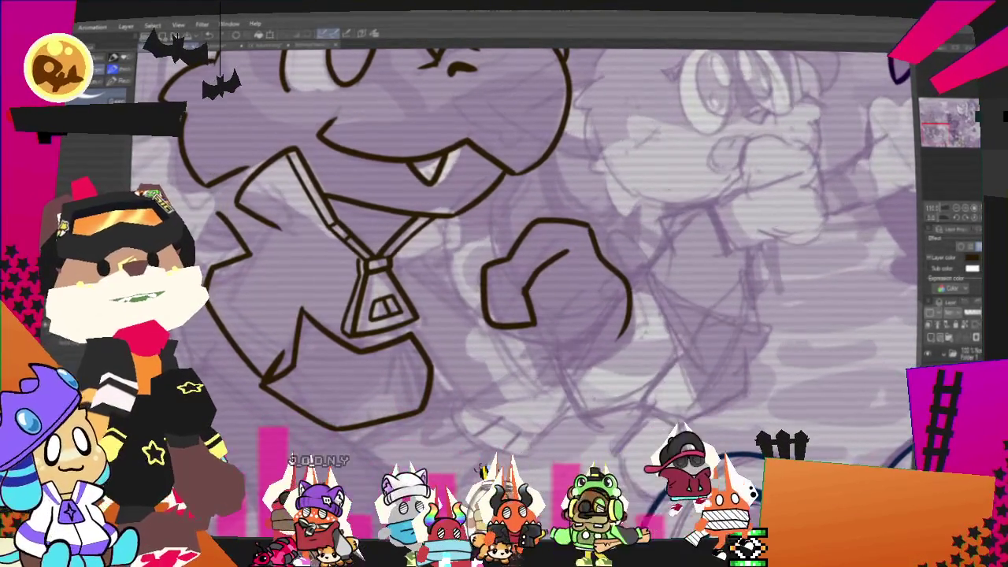
scroll(520, 284, "up", 1)
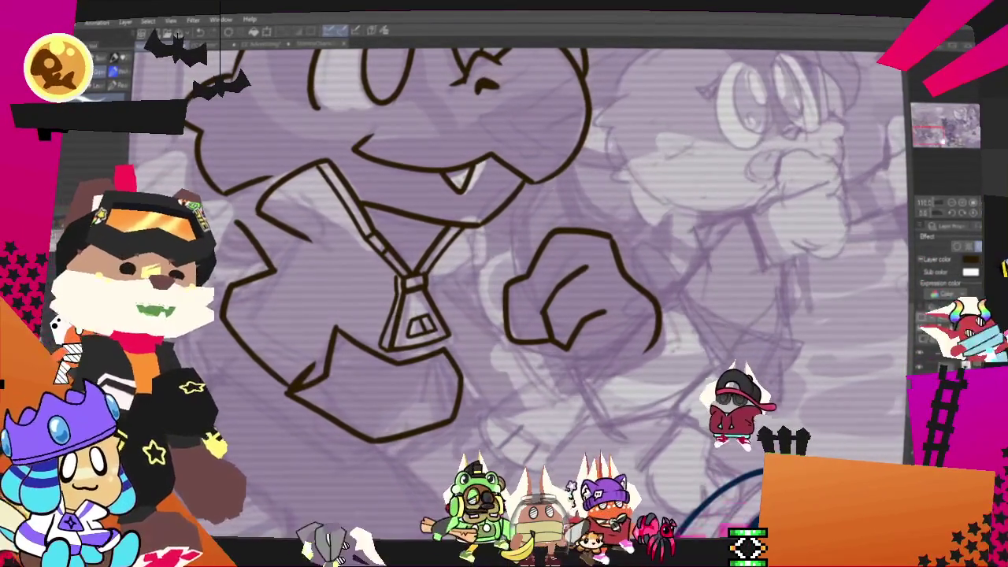
scroll(516, 288, "down", 2)
scroll(516, 287, "down", 3)
scroll(516, 287, "down", 2)
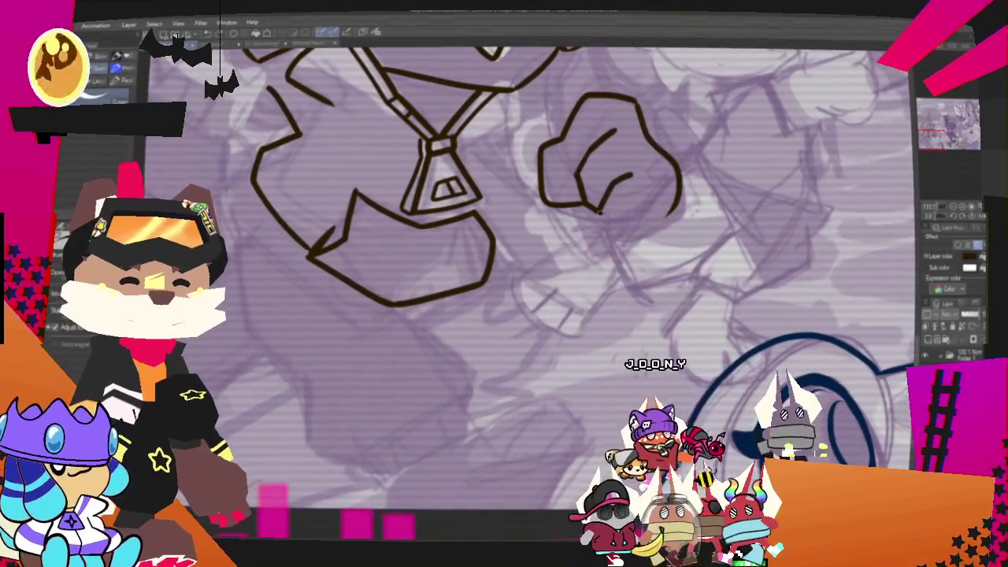
Extend the hand outline, close the fist's right and bottom edges, and add a finger line inside
left_click_drag(597, 208, 668, 214)
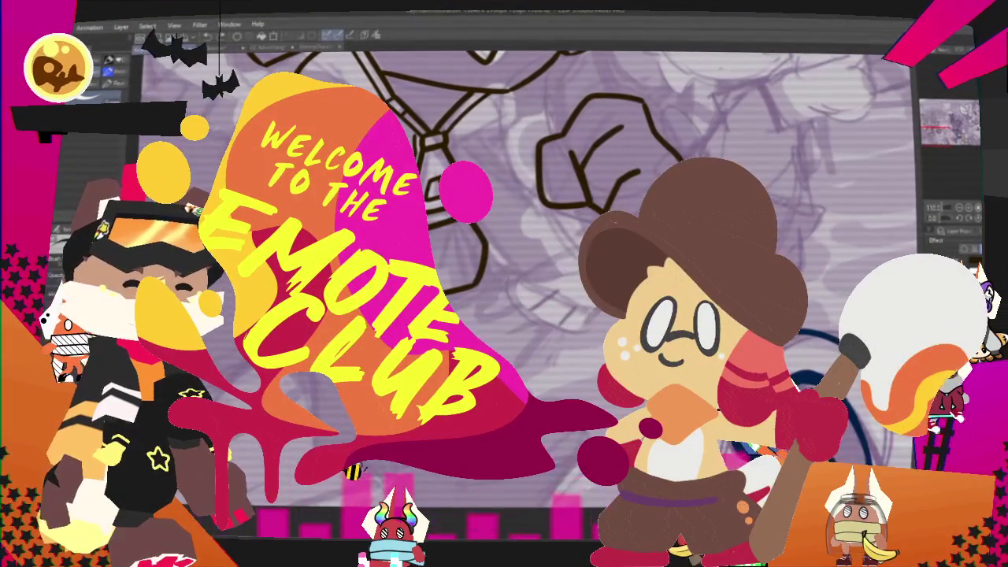
left_click_drag(679, 162, 668, 224)
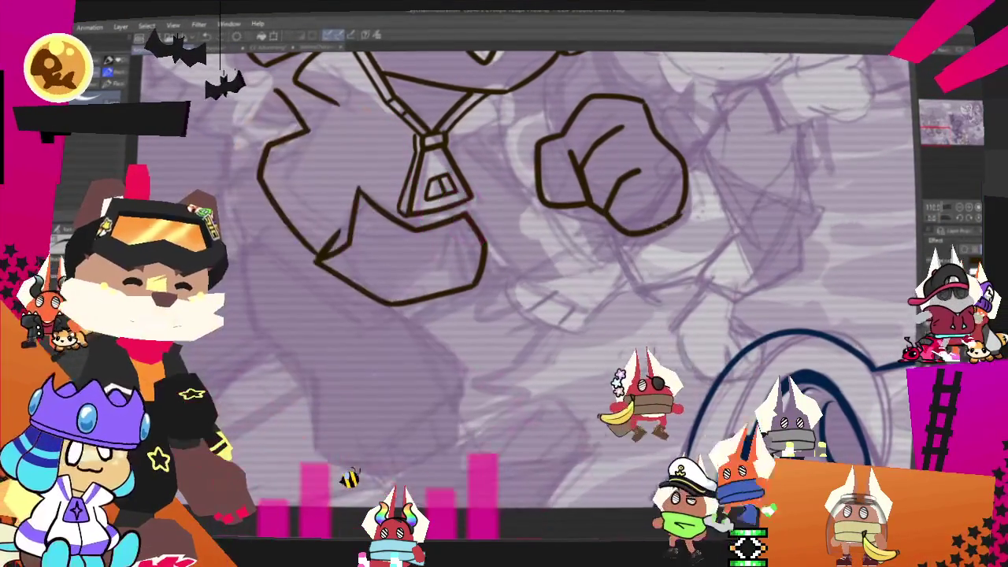
left_click_drag(605, 211, 626, 239)
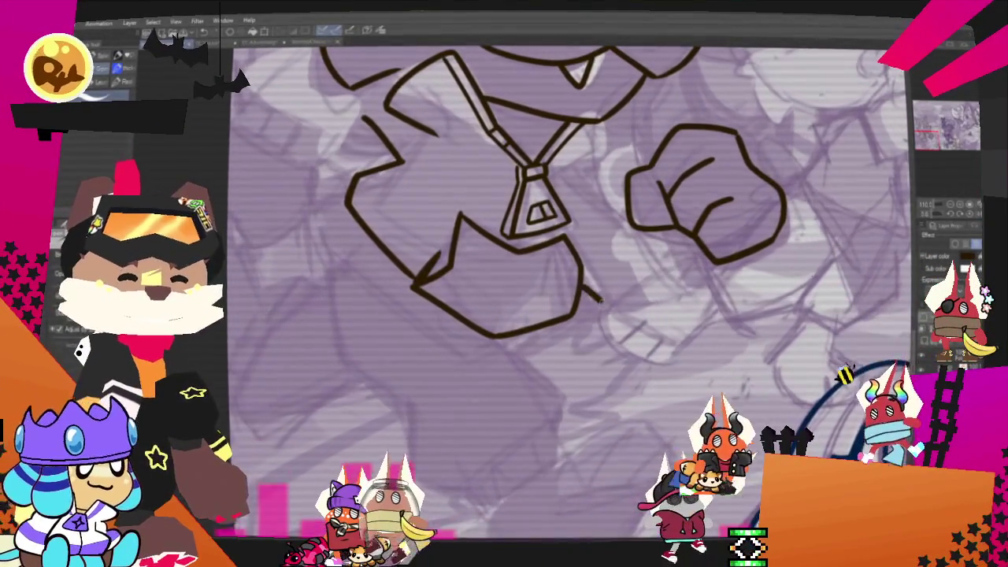
key("ctrl+z")
Redraw the lower fist stroke longer, then switch to the coloured illustration document
left_click_drag(583, 306, 715, 268)
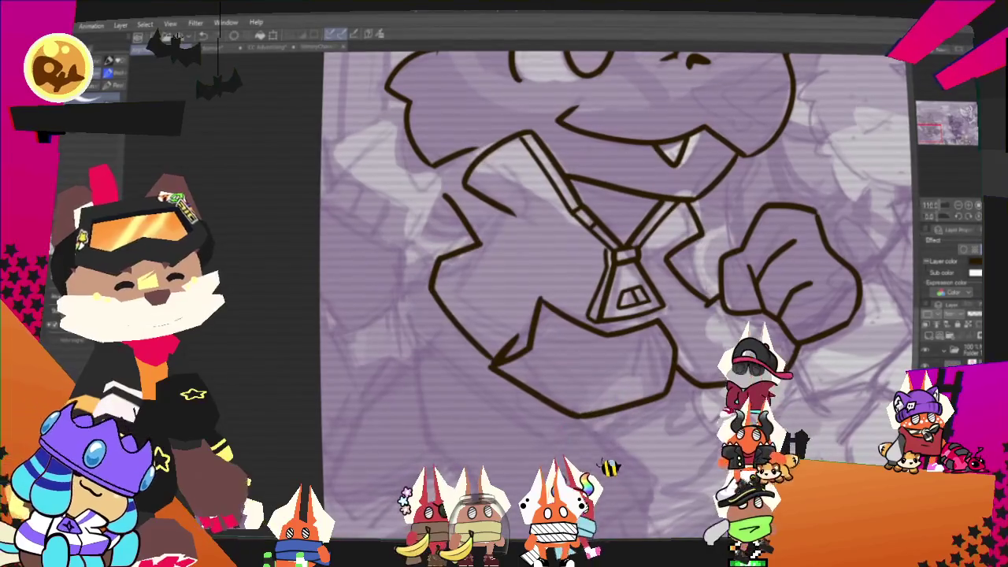
left_click_drag(929, 132, 936, 147)
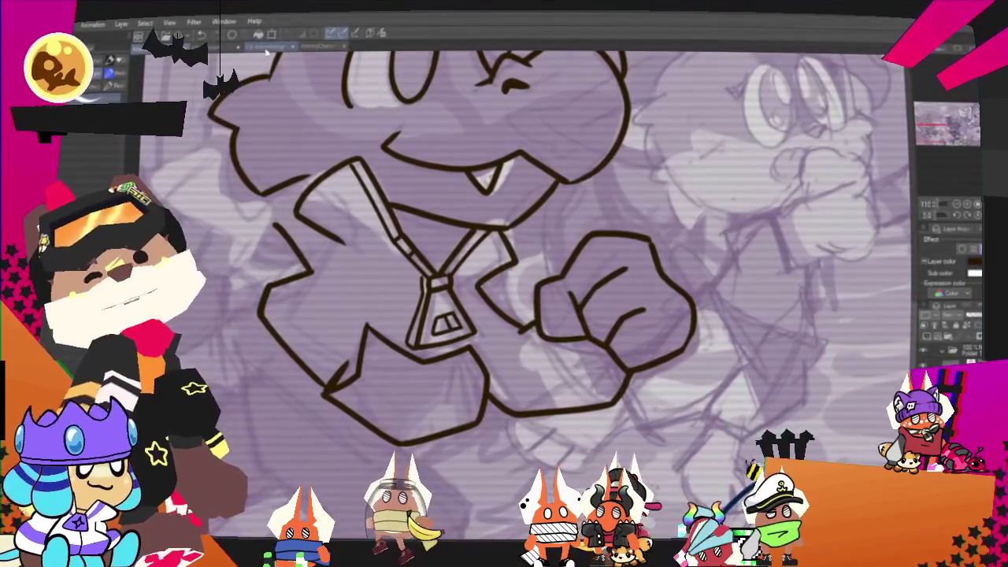
key("ctrl+Tab")
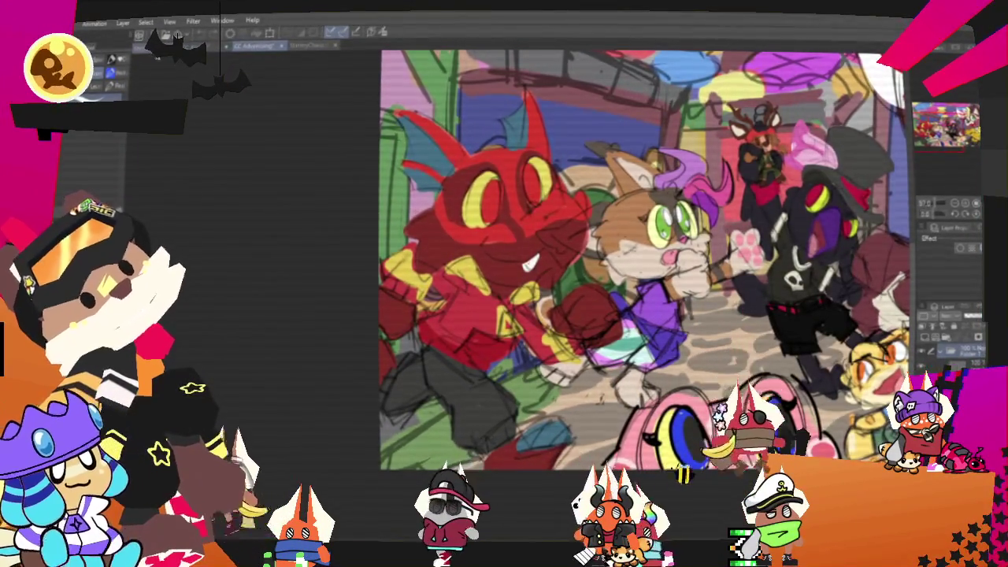
Return to the lineart document and frame the view on the dragon's jacket, tie and fist
key("ctrl+Tab")
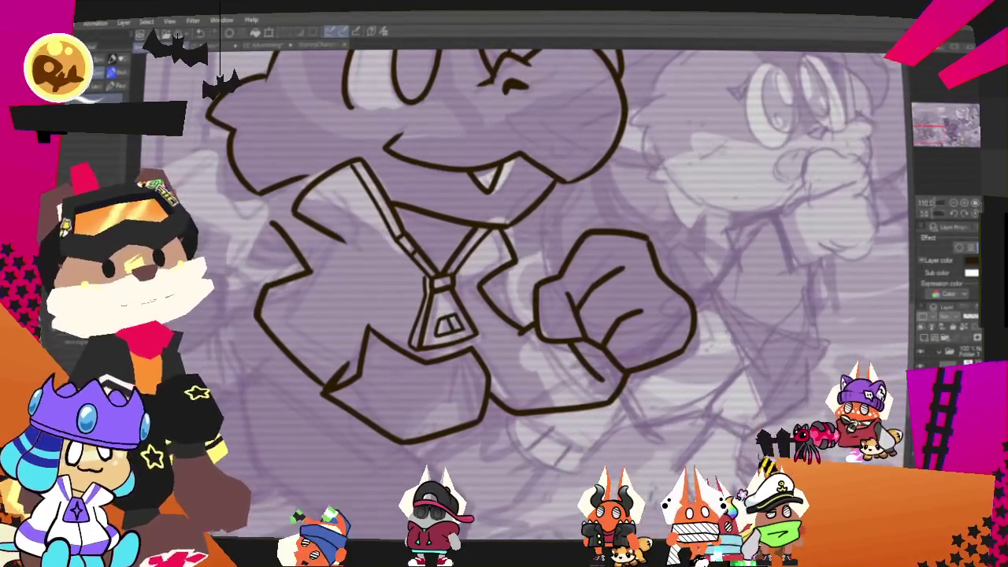
left_click_drag(331, 300, 615, 394)
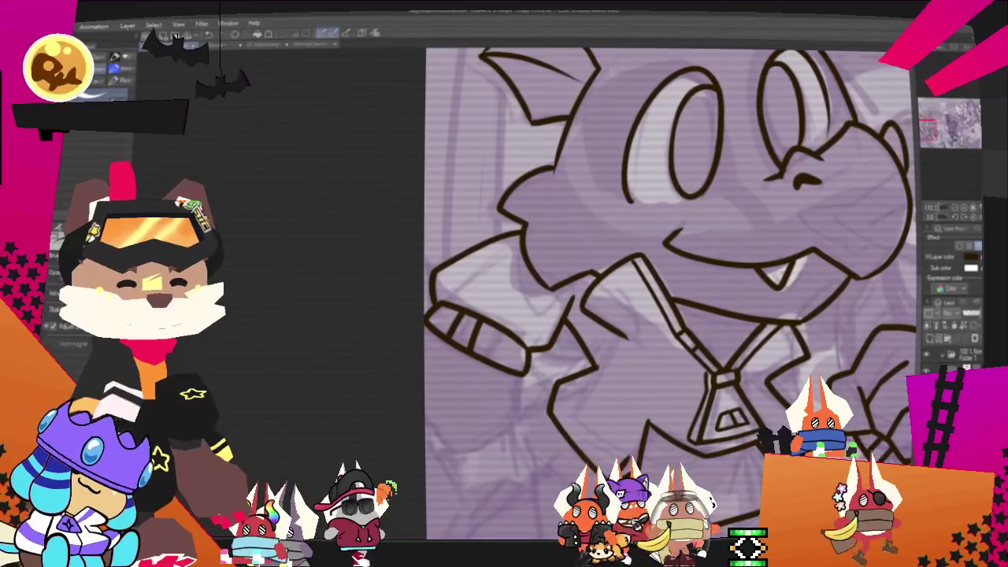
scroll(553, 340, "up", 3)
scroll(520, 236, "down", 3)
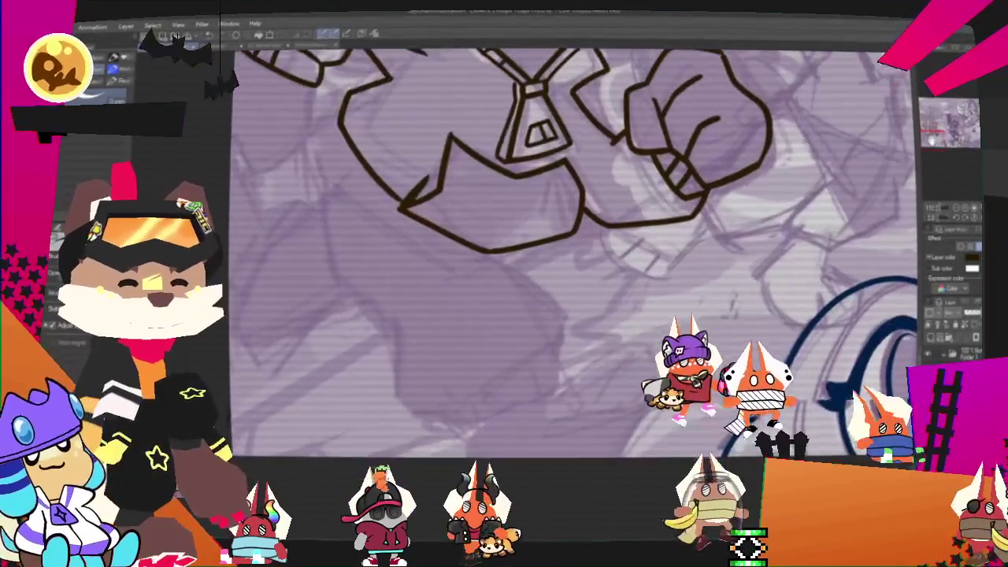
scroll(520, 236, "up", 2)
mouse_move(763, 24)
left_mouse_down()
mouse_move(921, 152)
mouse_move(910, 158)
left_mouse_up()
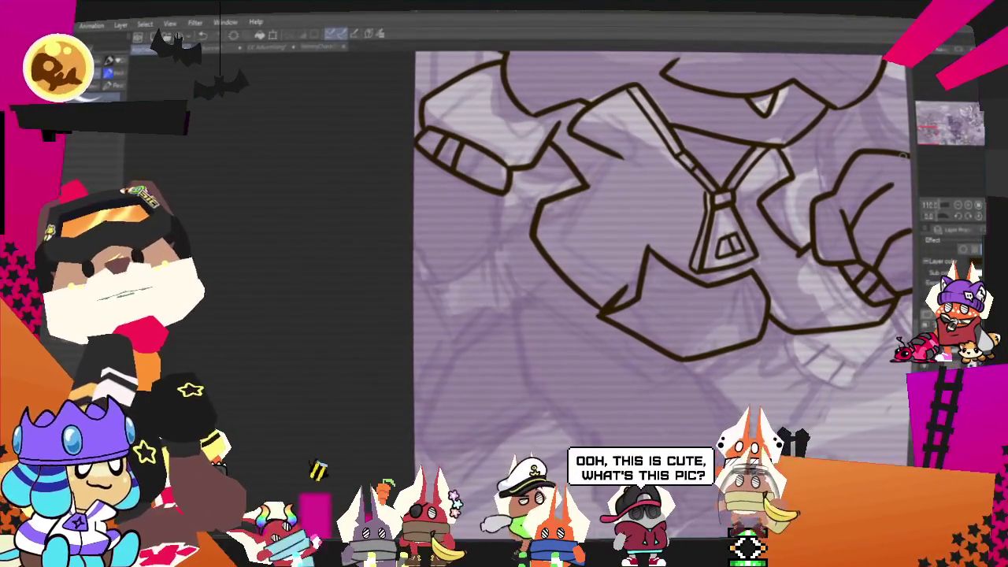
scroll(934, 152, "down", 2)
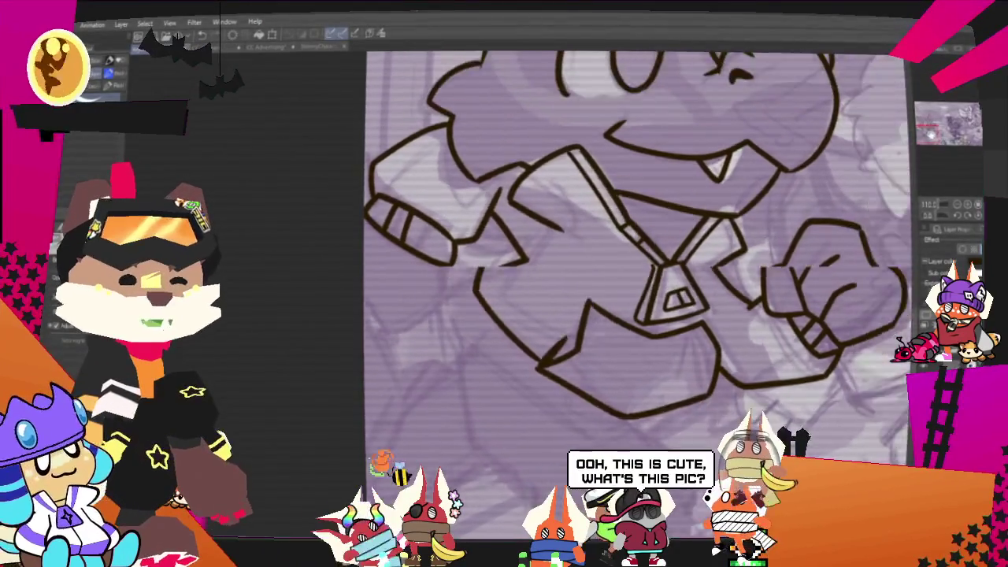
scroll(933, 152, "down", 2)
scroll(934, 152, "down", 2)
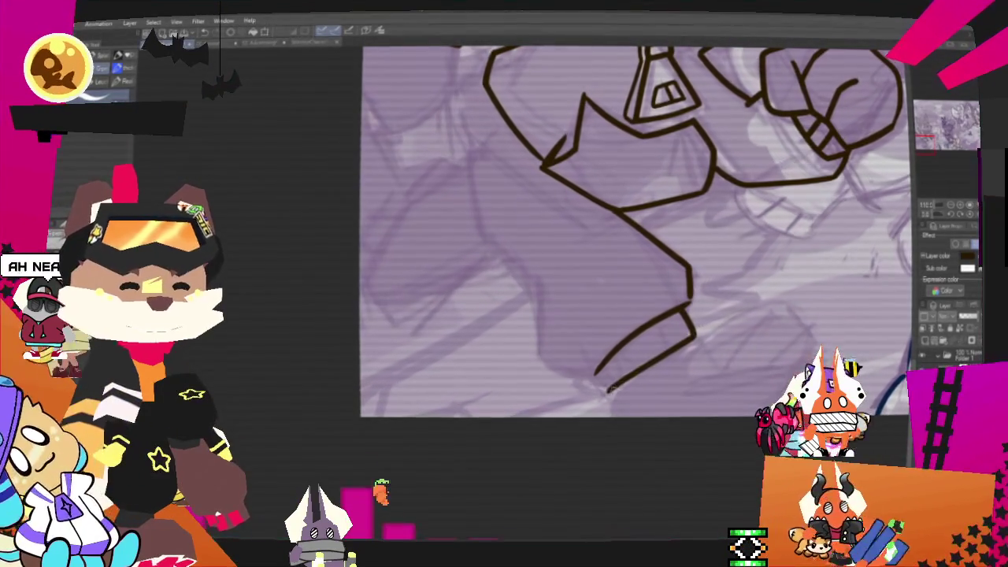
Ink the lower sleeve edge and cuff, redoing the first misplaced stroke
left_click_drag(609, 389, 693, 338)
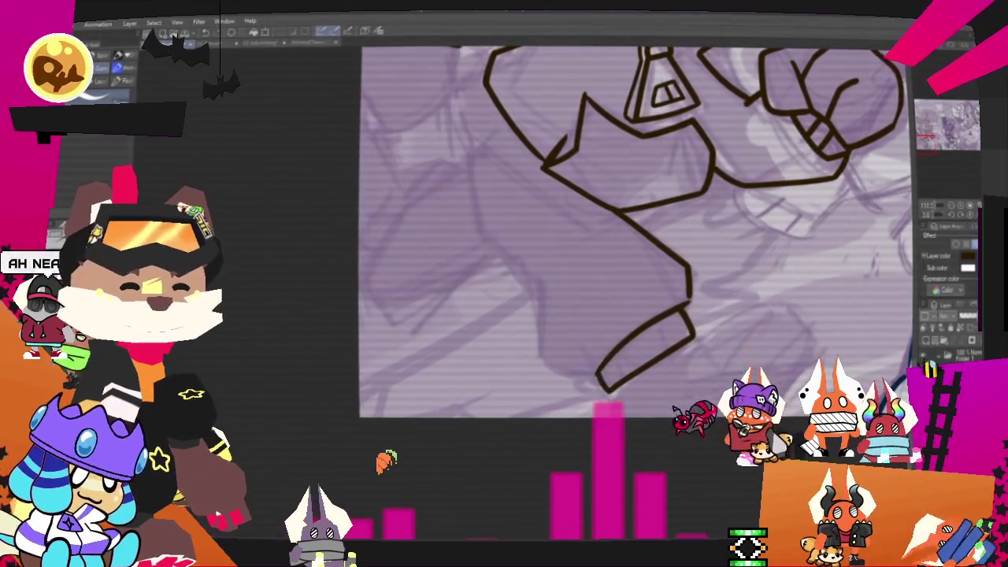
key("ctrl+z")
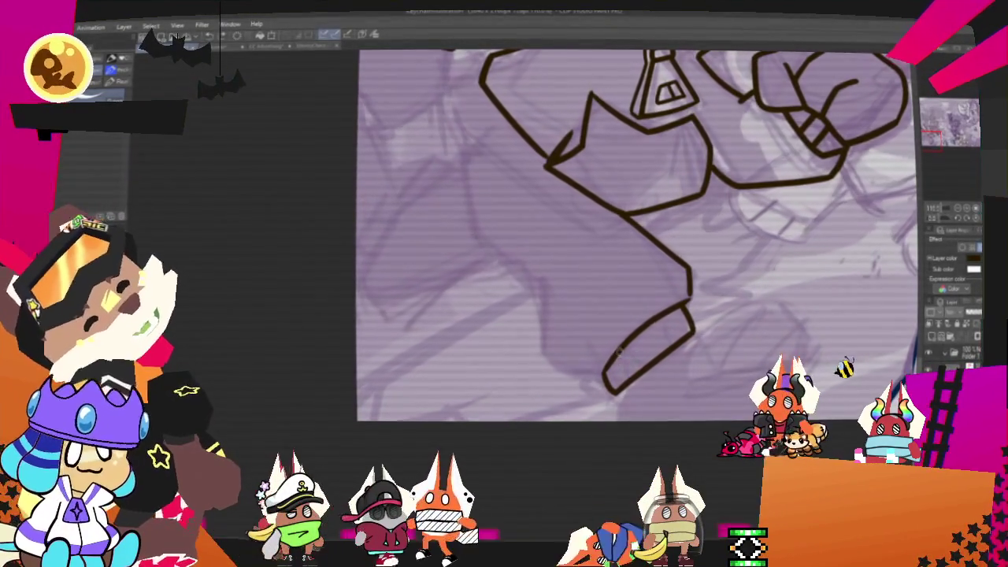
left_click_drag(634, 345, 647, 364)
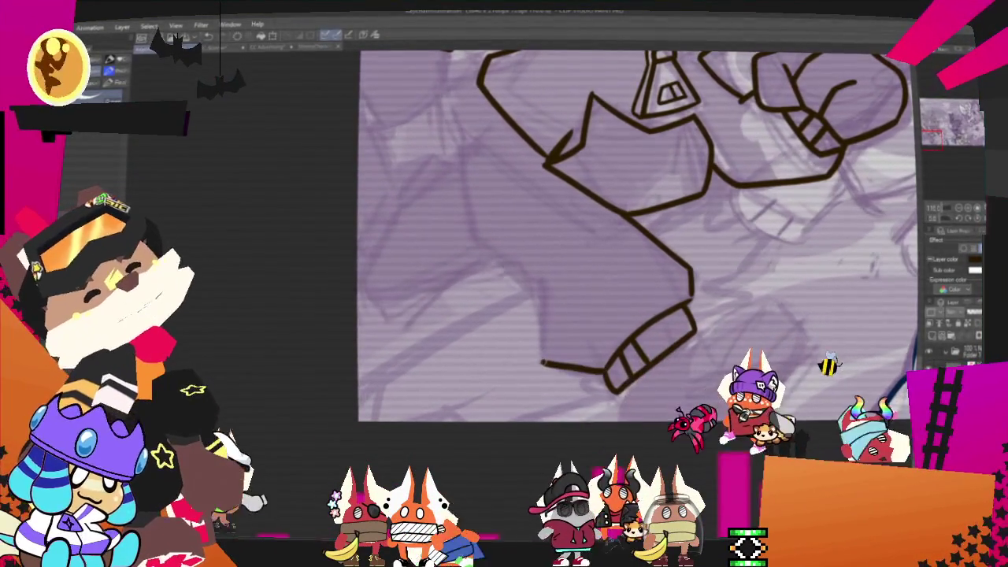
left_click_drag(524, 258, 606, 370)
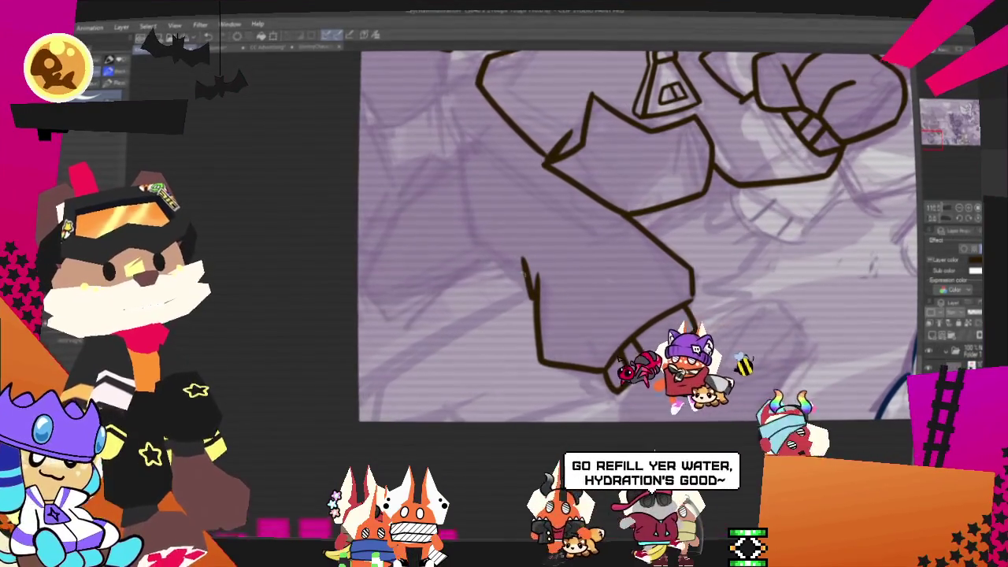
Ink the coat's diagonal edge and long left edge, redrawing it slightly further left
left_click_drag(471, 237, 526, 271)
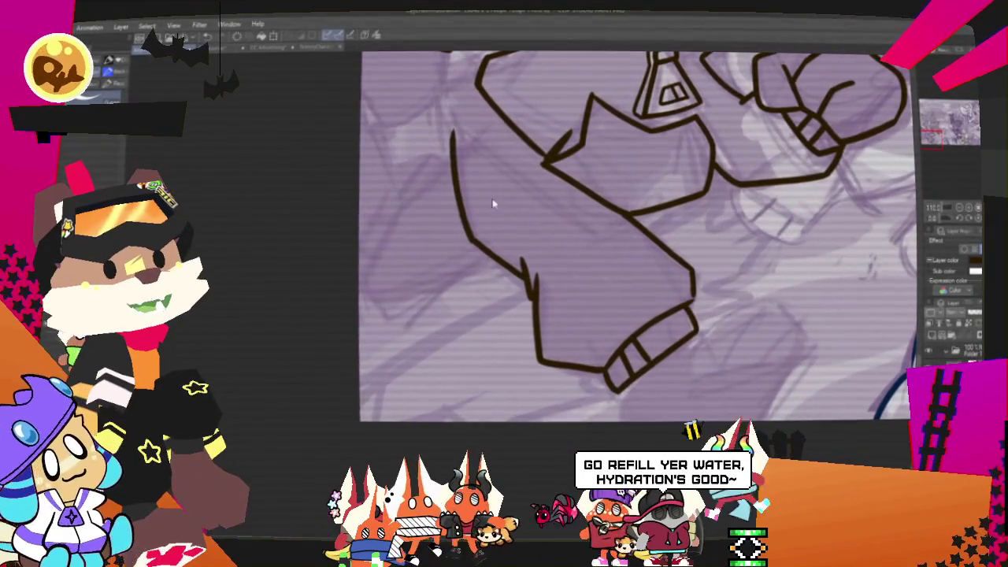
left_click_drag(458, 108, 470, 235)
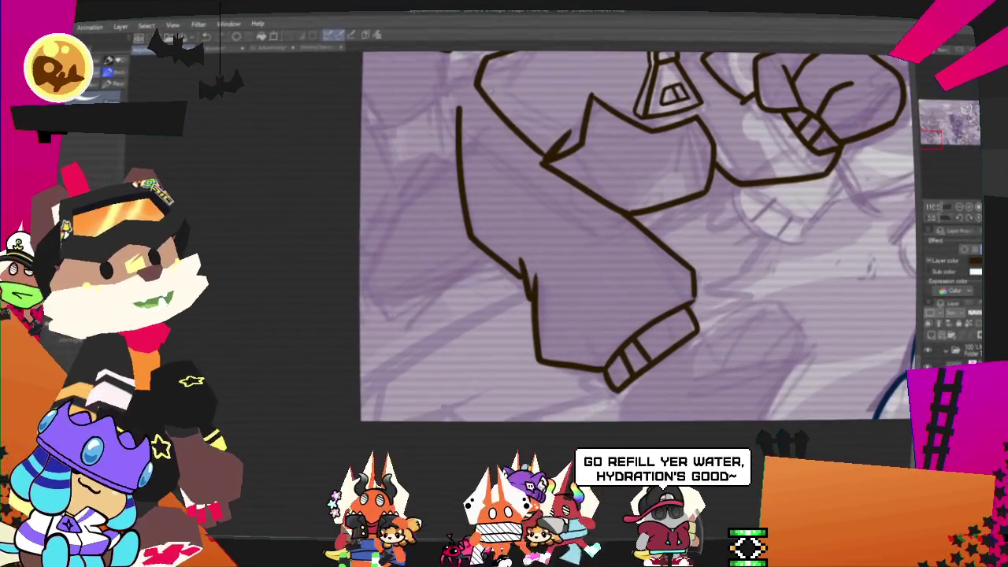
key("ctrl+z")
left_click_drag(460, 93, 457, 224)
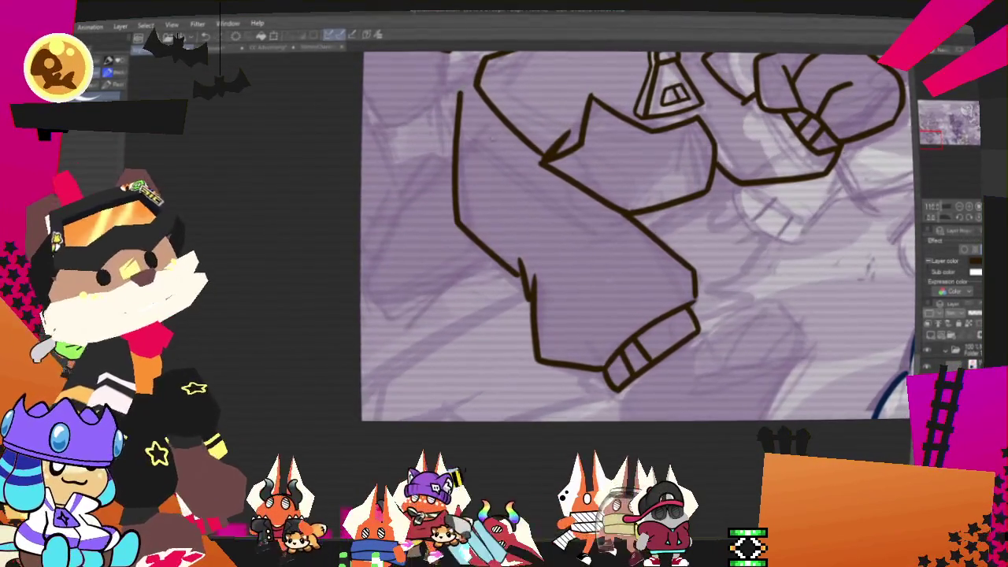
scroll(638, 237, "up", 2)
scroll(638, 236, "up", 3)
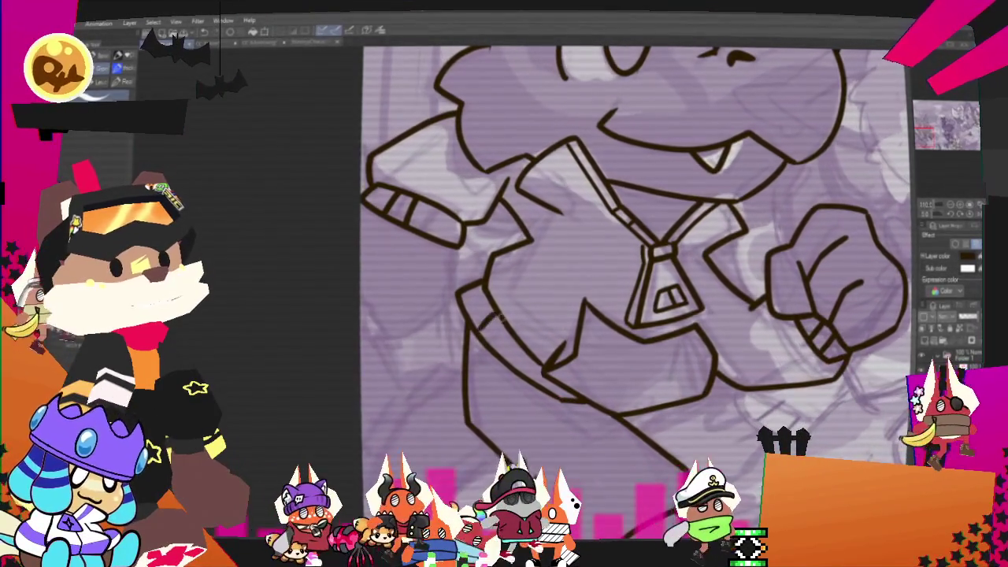
Draw one ink stroke as a band across the left sleeve cuff
left_click_drag(476, 329, 511, 346)
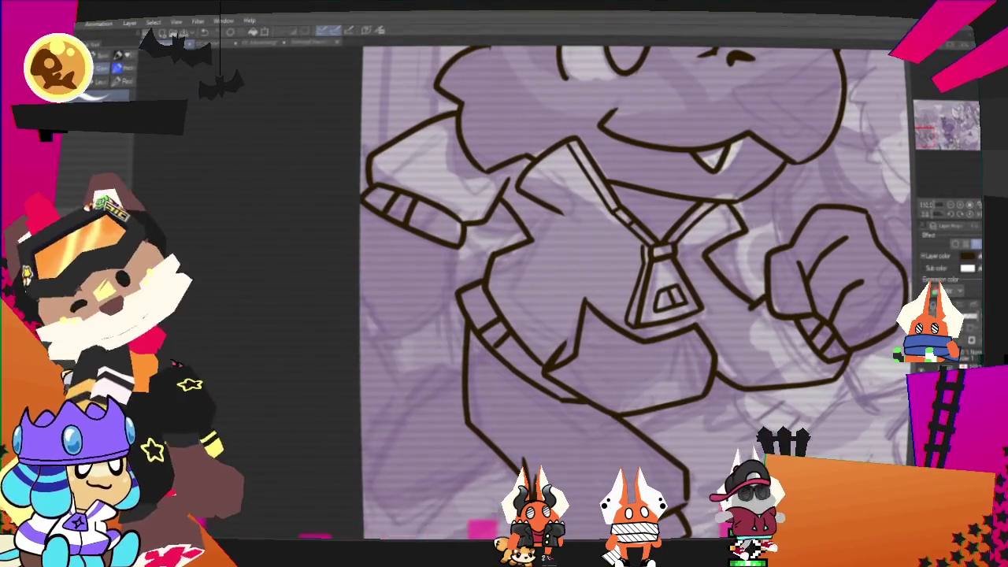
scroll(660, 364, "down", 3)
Bring the trousers and feet into view and start outlining the shoe
scroll(660, 364, "up", 2)
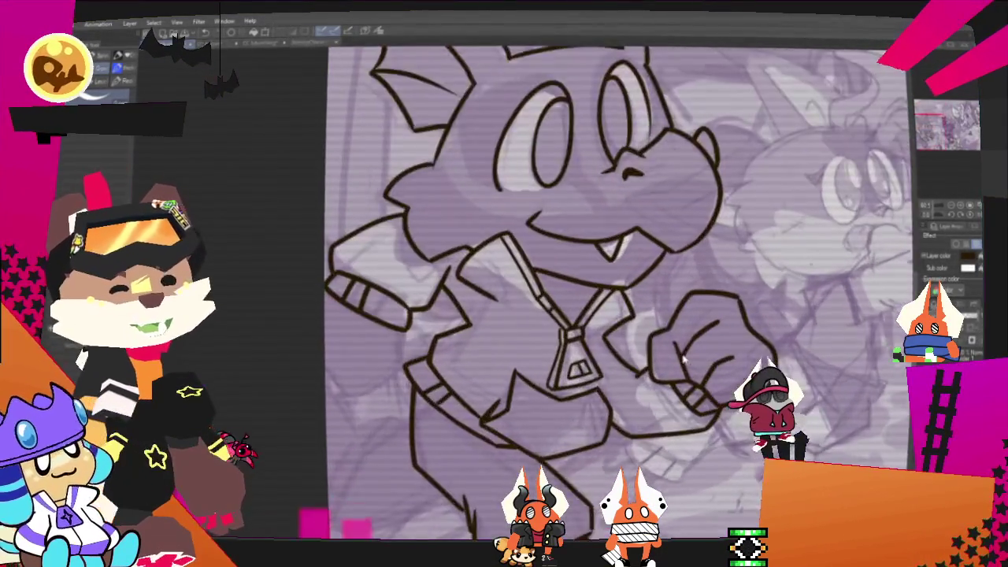
scroll(660, 364, "up", 2)
scroll(622, 364, "down", 2)
scroll(622, 364, "down", 1)
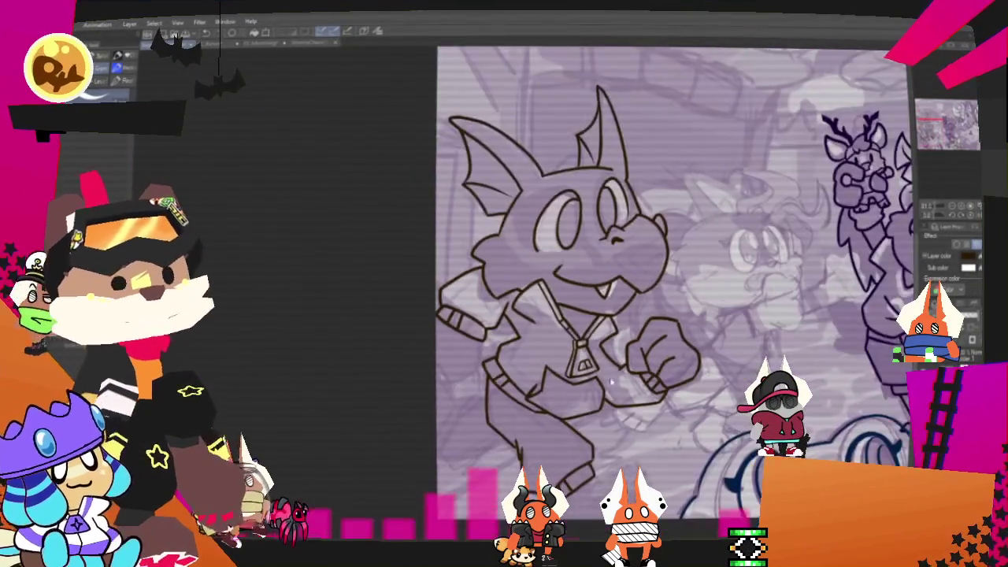
scroll(630, 369, "up", 2)
scroll(644, 376, "up", 1)
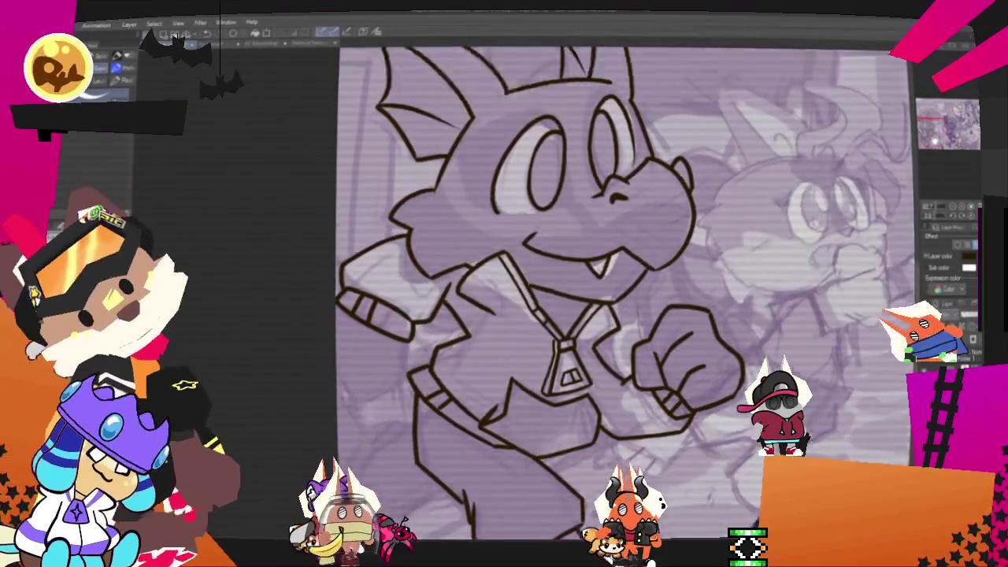
mouse_move(644, 377)
left_mouse_down()
mouse_move(760, 274)
mouse_move(607, 149)
left_mouse_up()
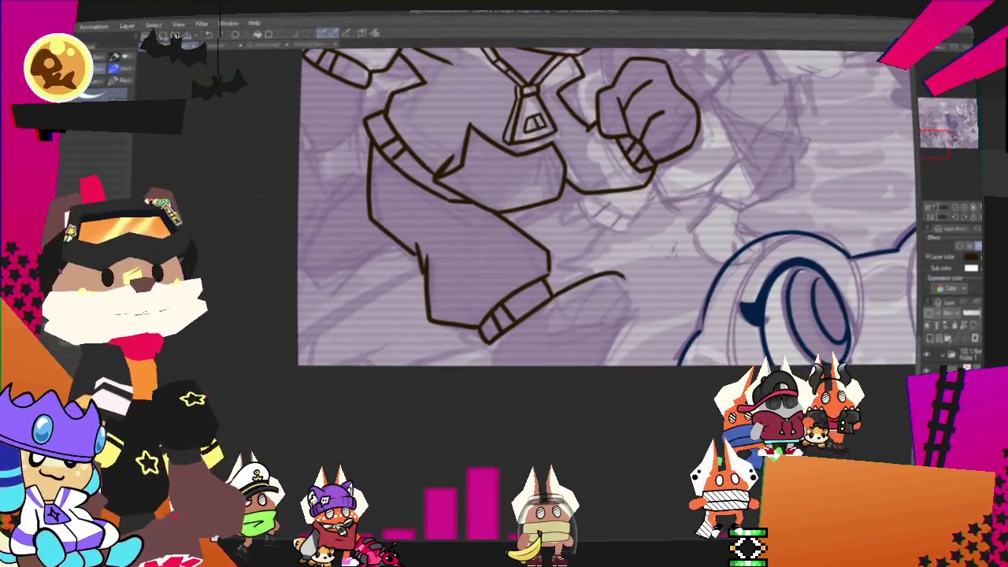
key("ctrl+z")
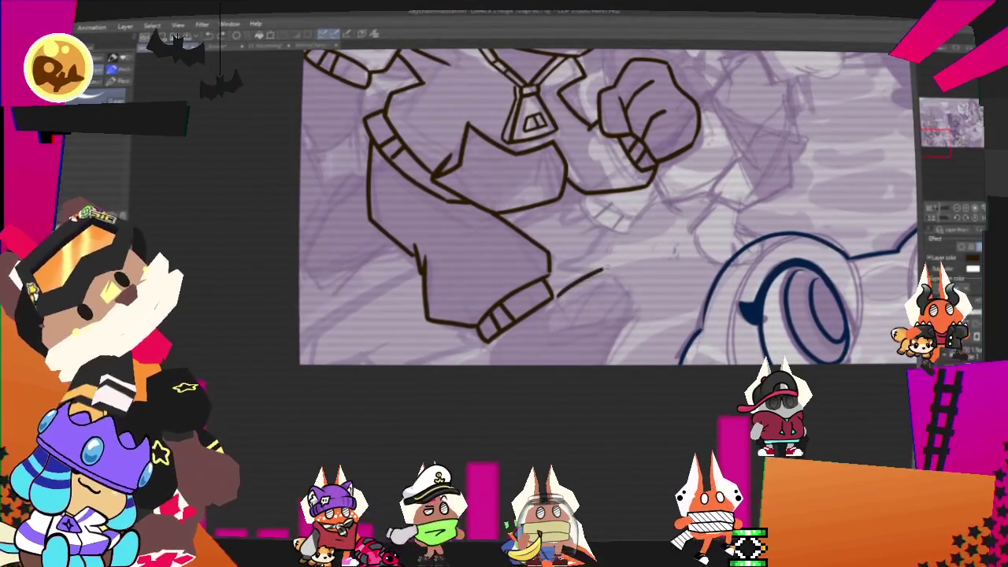
left_click_drag(558, 295, 638, 280)
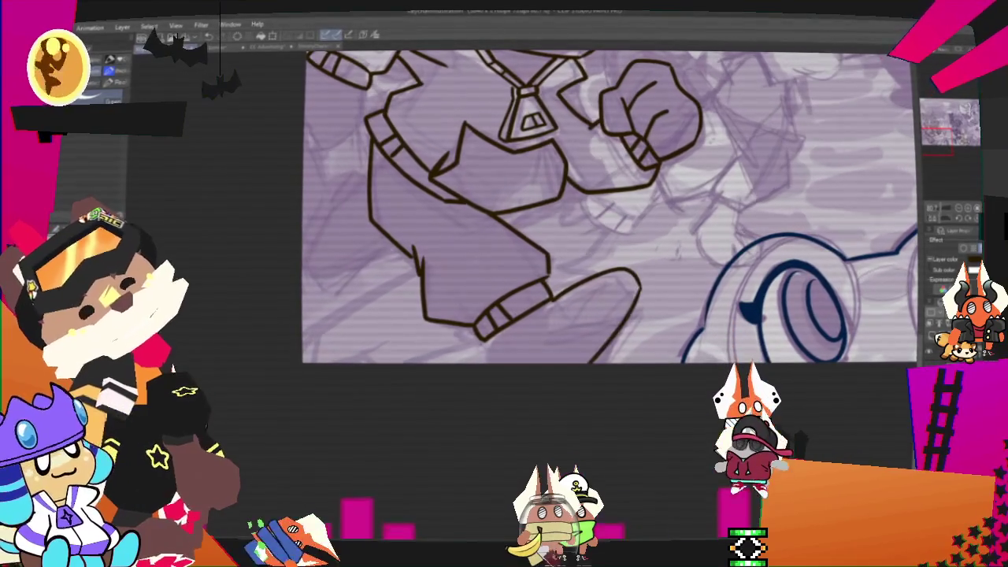
Redraw the shoe with a curved top and a flatter bottom edge
key("ctrl+z")
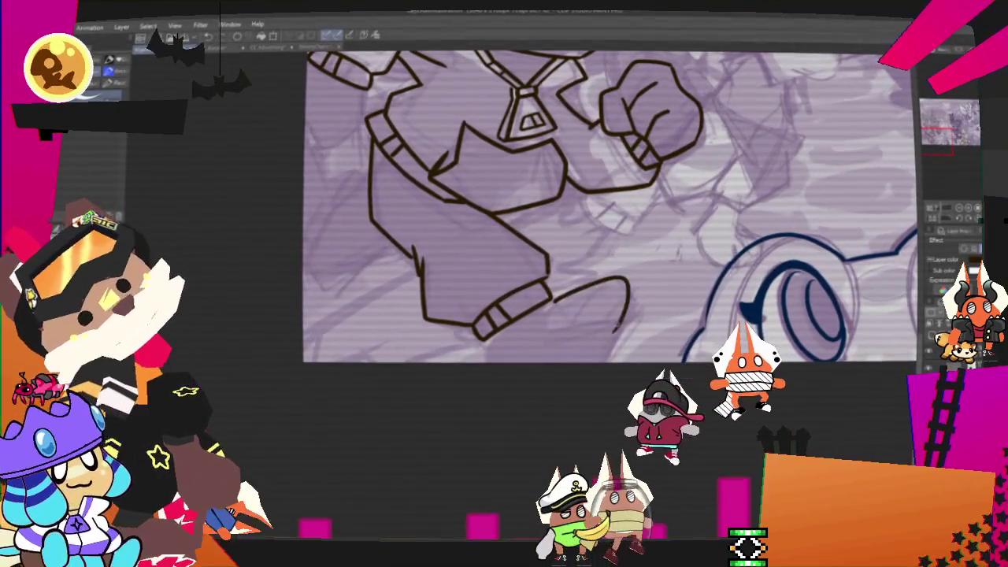
mouse_move(555, 302)
left_mouse_down()
mouse_move(631, 315)
mouse_move(603, 358)
left_mouse_up()
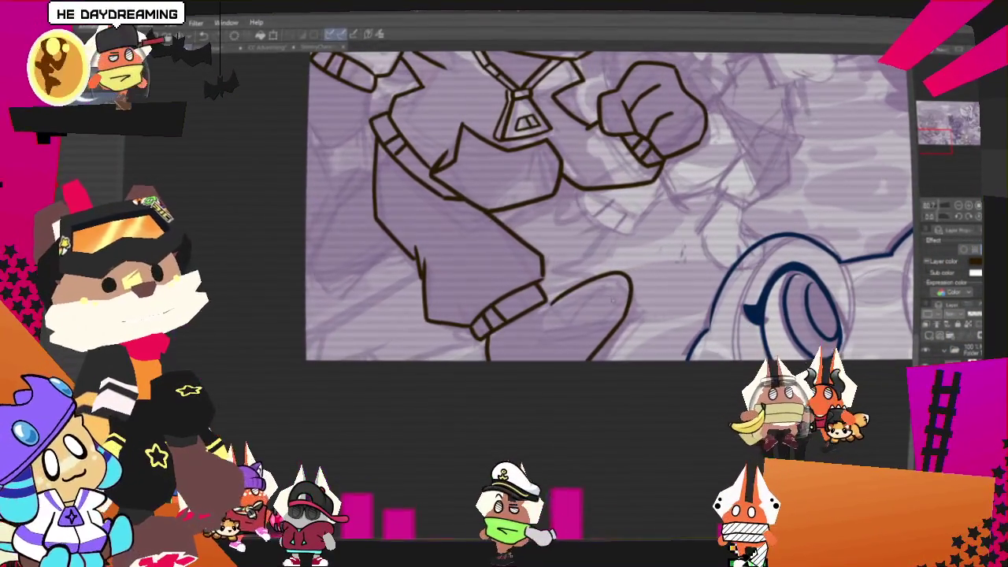
left_click_drag(552, 304, 610, 321)
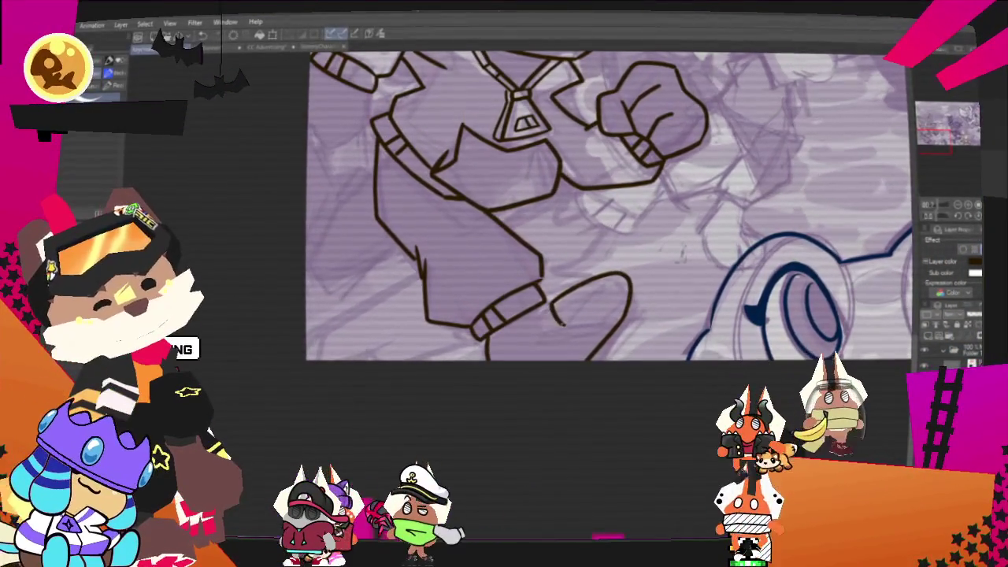
left_click_drag(544, 325, 610, 322)
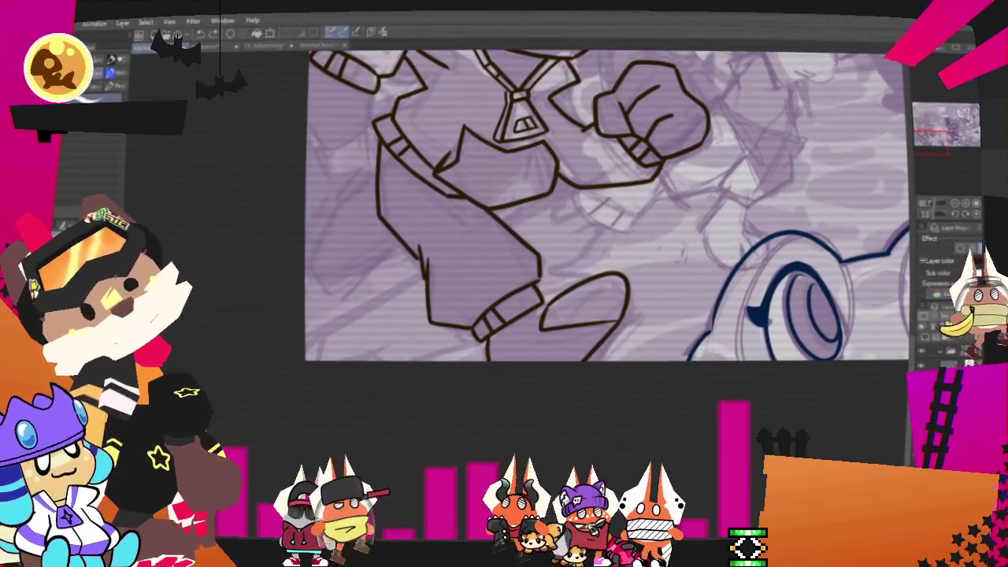
key("p")
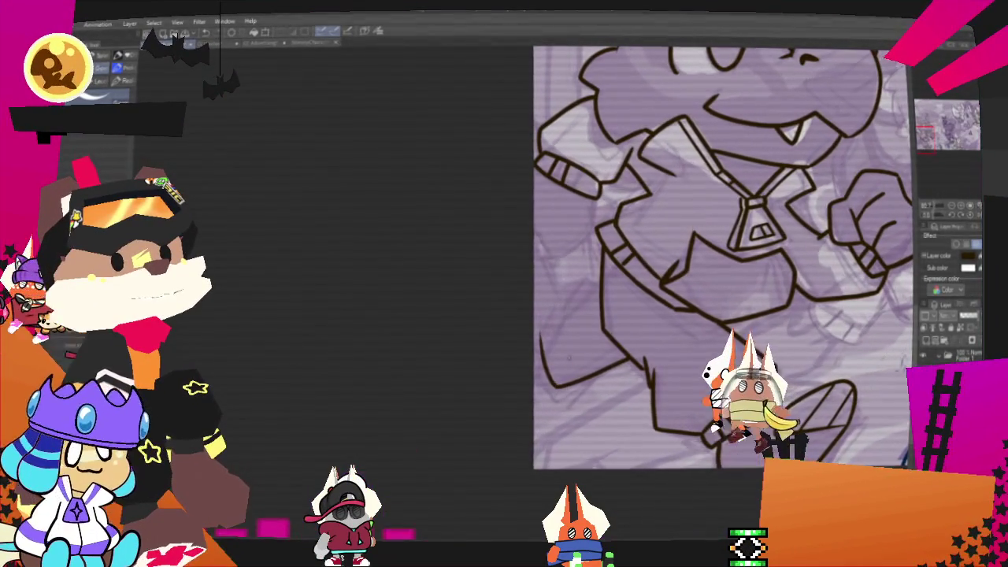
left_click_drag(587, 287, 577, 296)
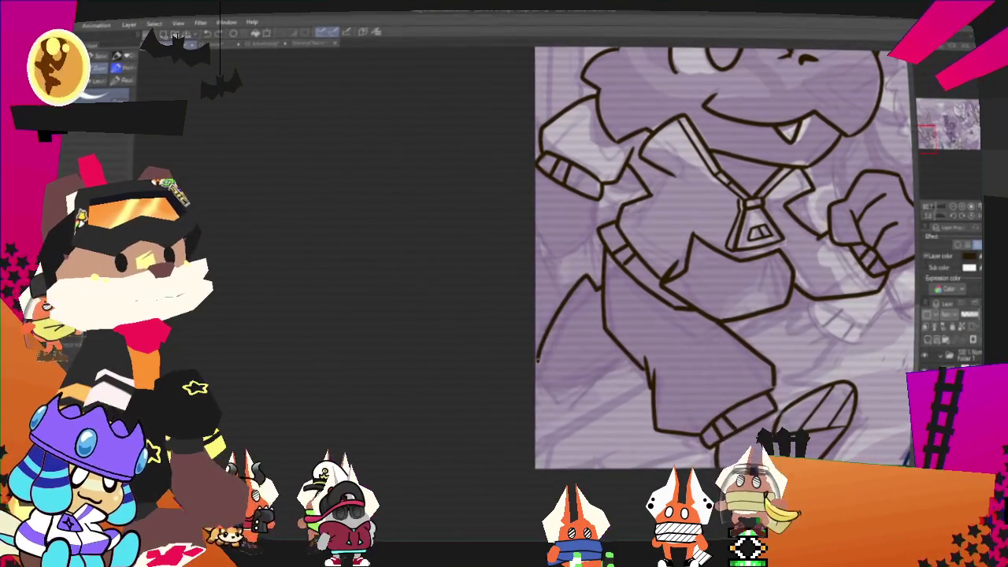
mouse_move(539, 361)
left_mouse_down()
mouse_move(564, 392)
mouse_move(642, 370)
mouse_move(654, 432)
left_mouse_up()
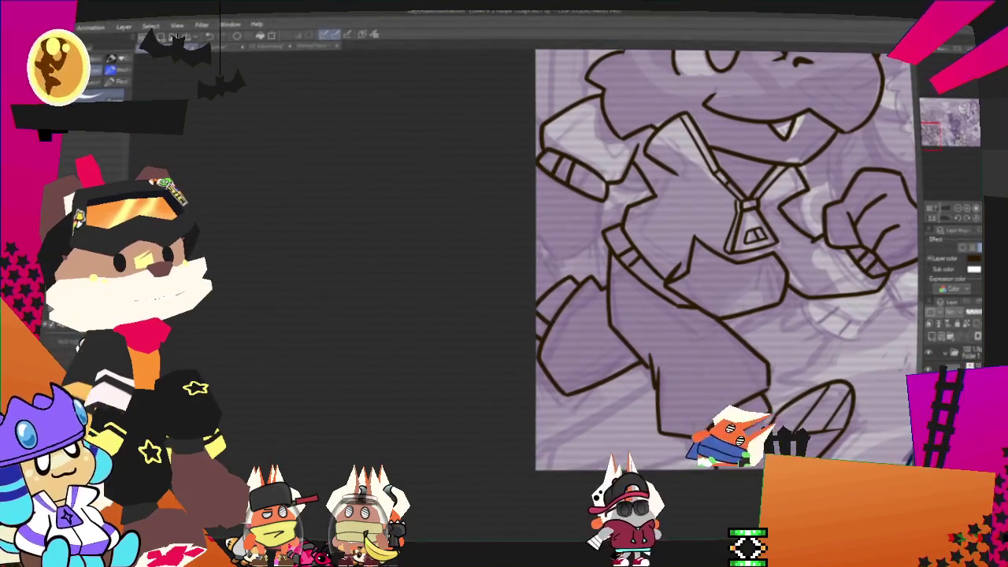
scroll(725, 260, "down", 2)
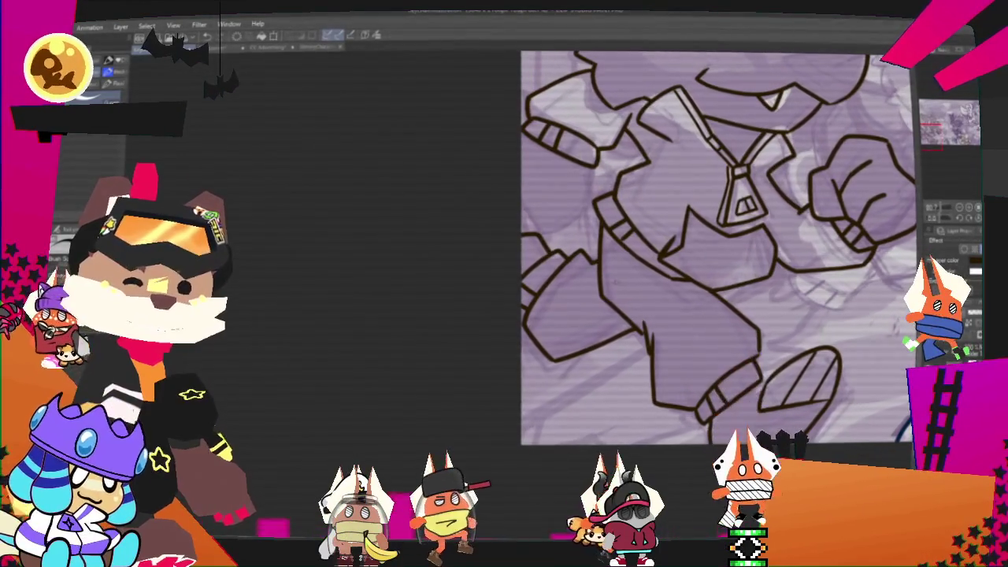
Zoom in and out on the canvas to view the whole group's lineart
scroll(716, 276, "up", 3)
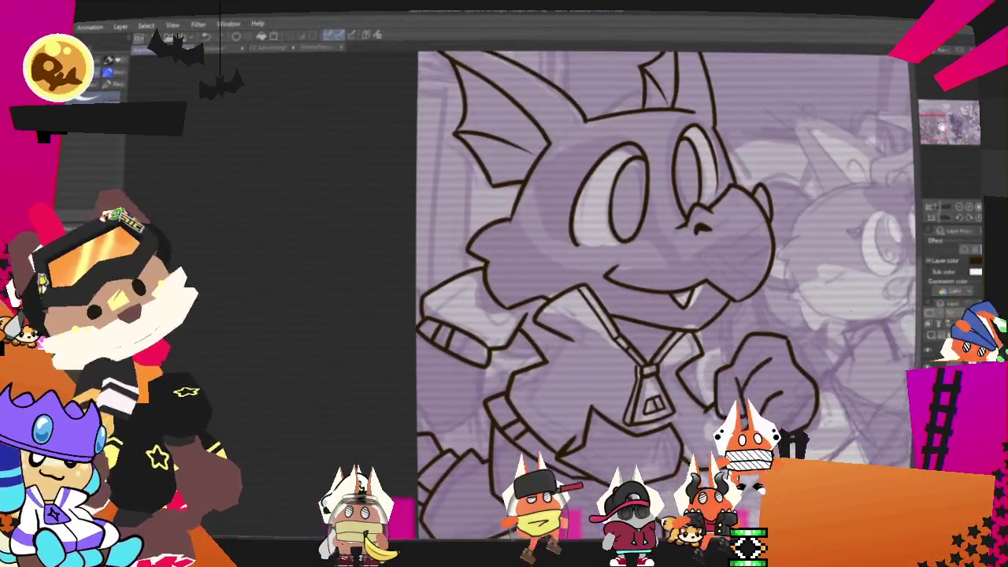
scroll(642, 296, "down", 2)
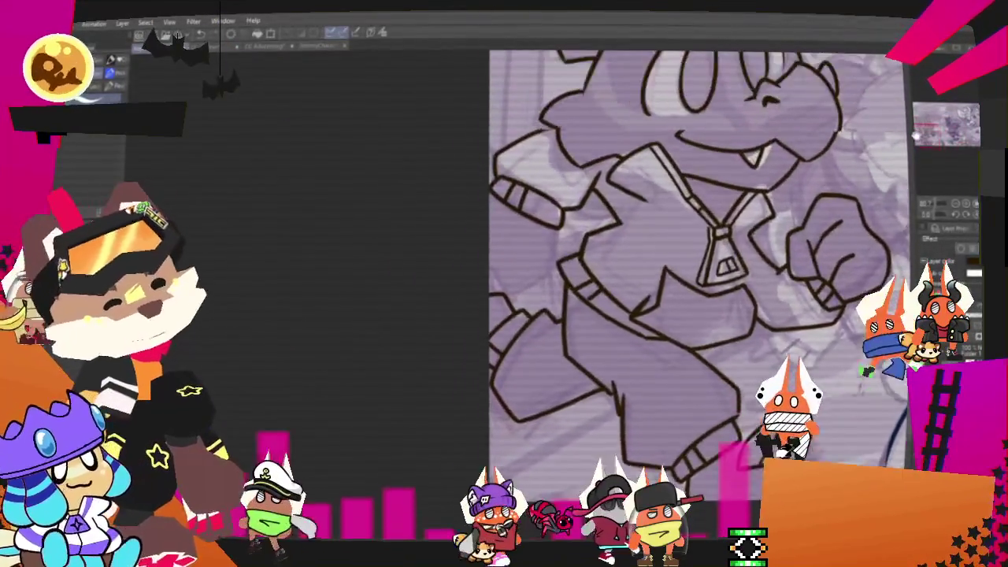
scroll(693, 268, "up", 2)
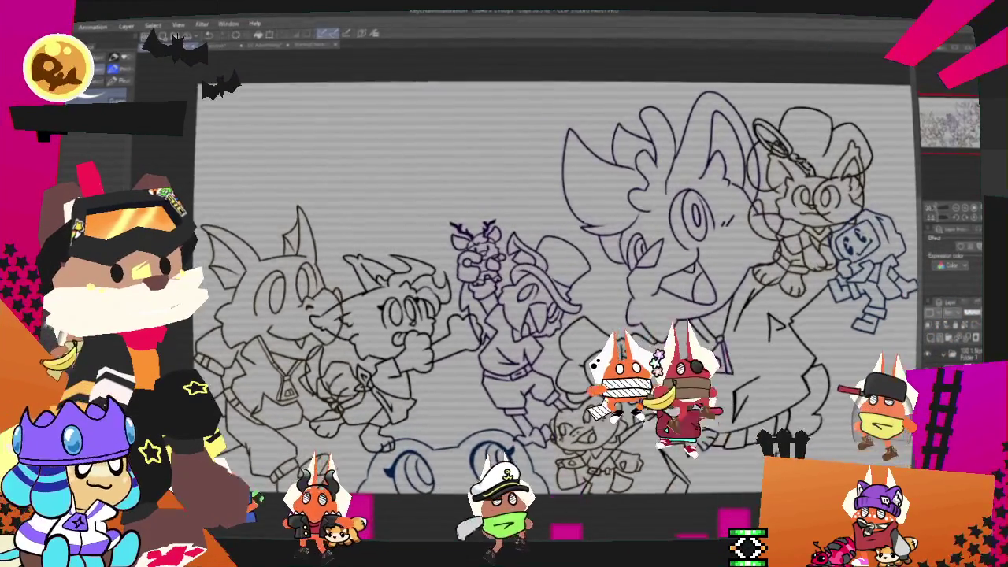
Zoom and pan across the lineart to inspect it, bringing the left figures into view
scroll(582, 266, "up", 2)
scroll(668, 201, "down", 2)
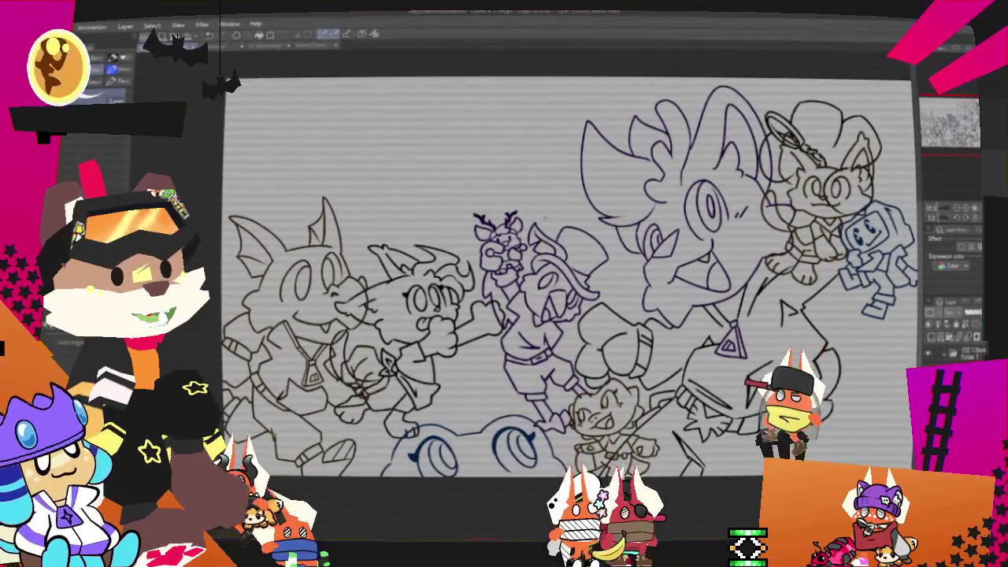
scroll(682, 96, "up", 1)
scroll(682, 96, "up", 2)
scroll(682, 96, "up", 2)
scroll(683, 96, "up", 1)
scroll(682, 96, "down", 2)
scroll(682, 96, "down", 2)
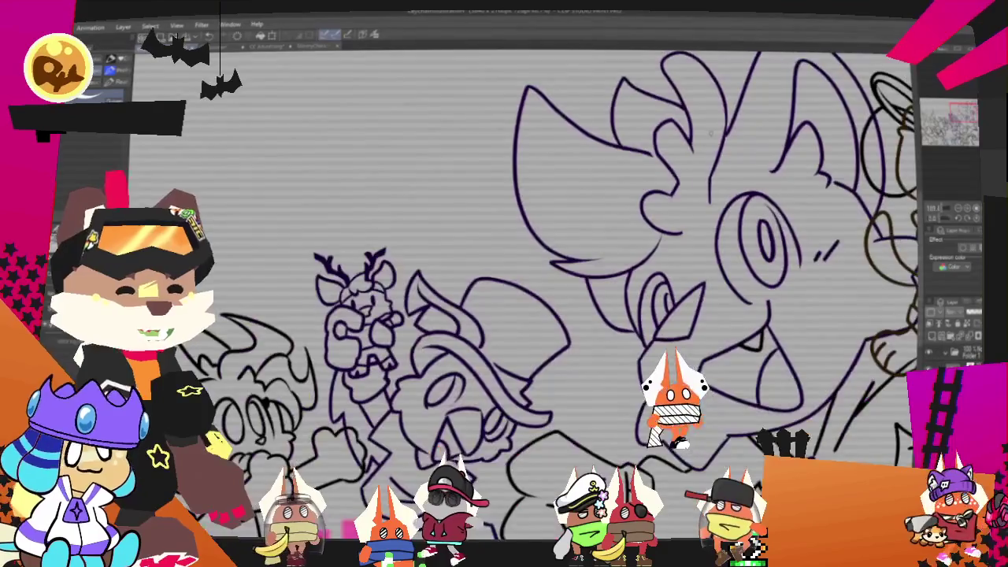
scroll(682, 96, "down", 2)
scroll(682, 96, "down", 1)
scroll(381, 215, "up", 1)
scroll(380, 216, "up", 2)
scroll(381, 216, "up", 1)
scroll(380, 216, "up", 1)
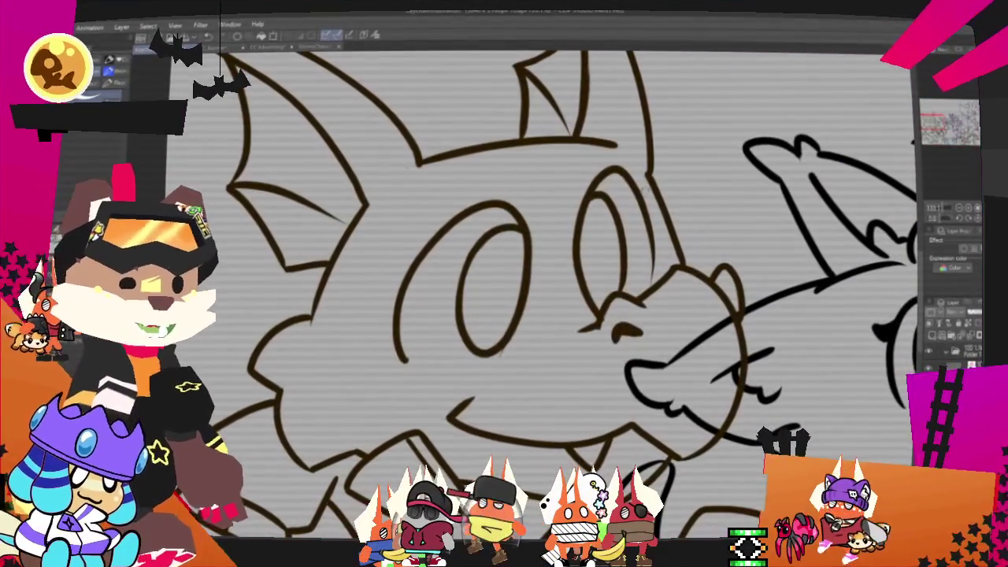
scroll(470, 236, "down", 2)
scroll(469, 236, "down", 2)
scroll(470, 236, "down", 2)
scroll(682, 130, "up", 2)
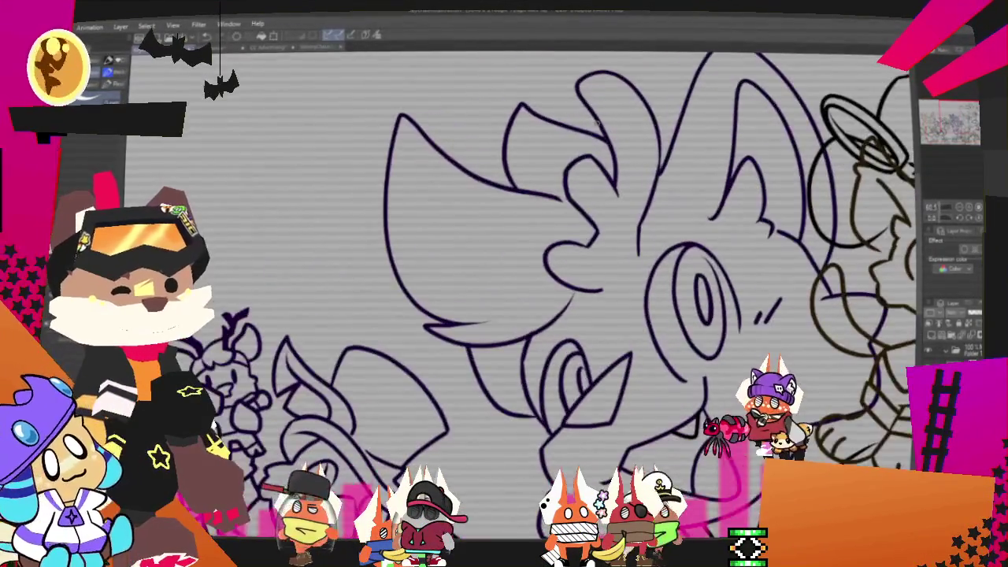
scroll(552, 300, "down", 2)
scroll(551, 299, "down", 2)
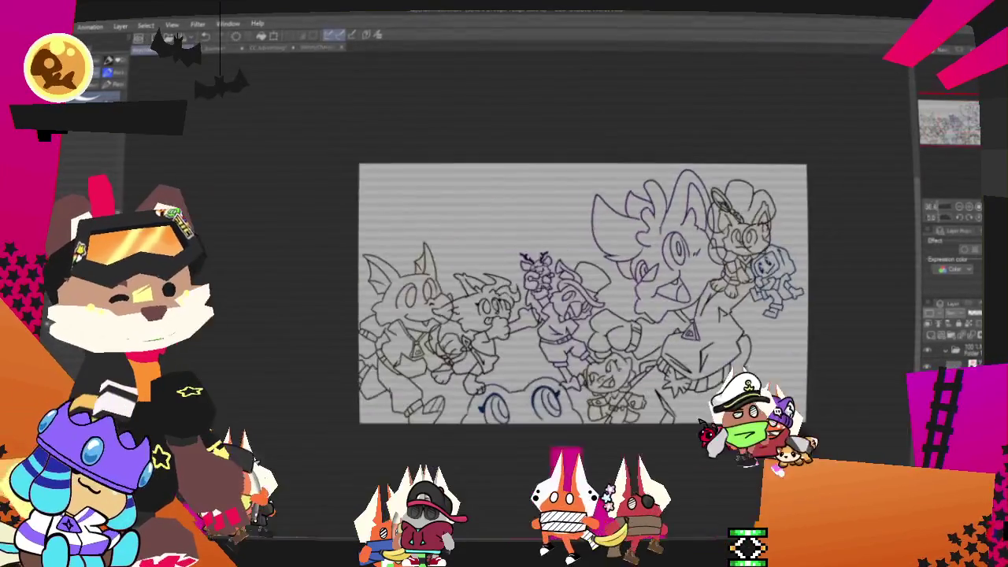
scroll(551, 300, "up", 2)
scroll(370, 268, "up", 1)
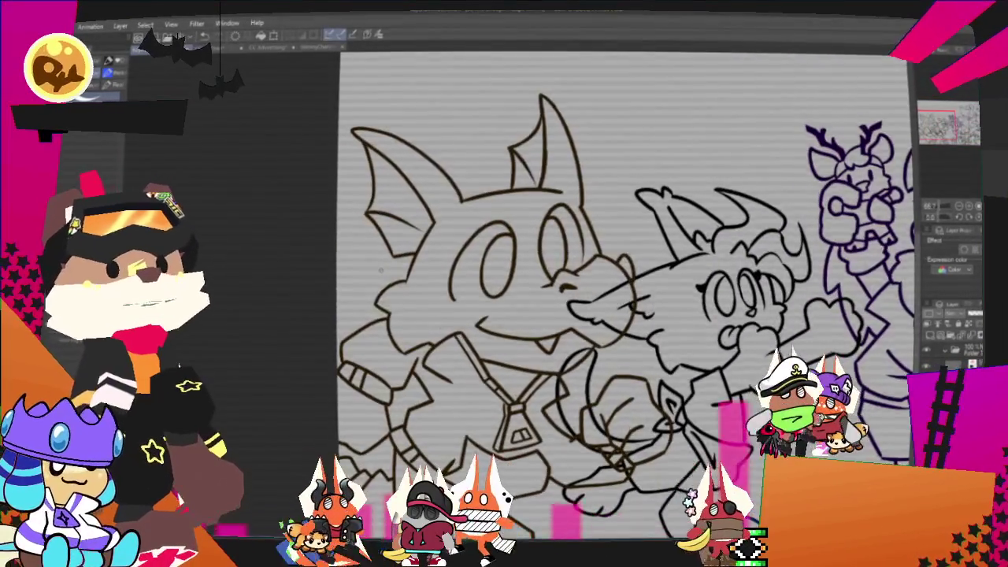
scroll(614, 264, "down", 3)
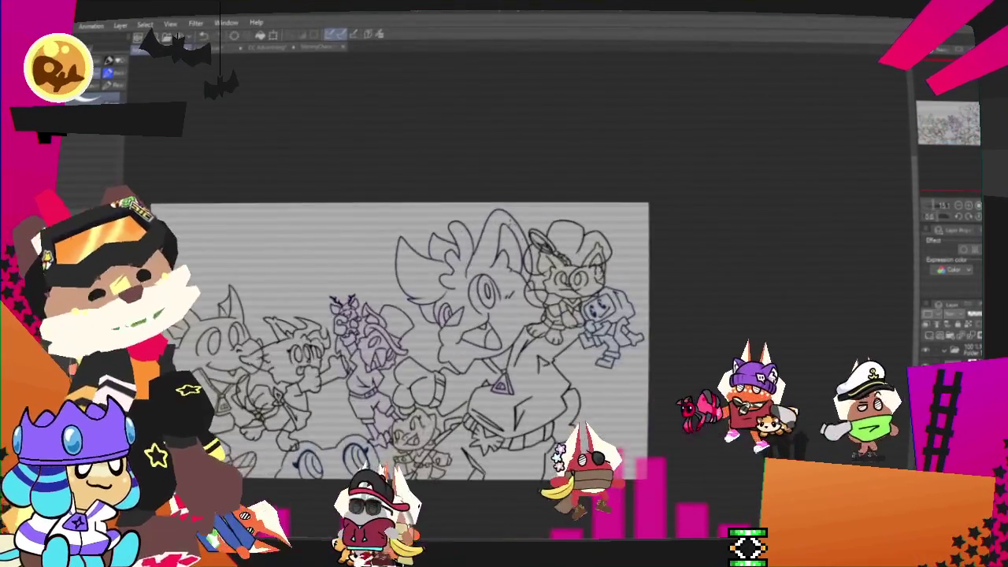
scroll(453, 272, "up", 1)
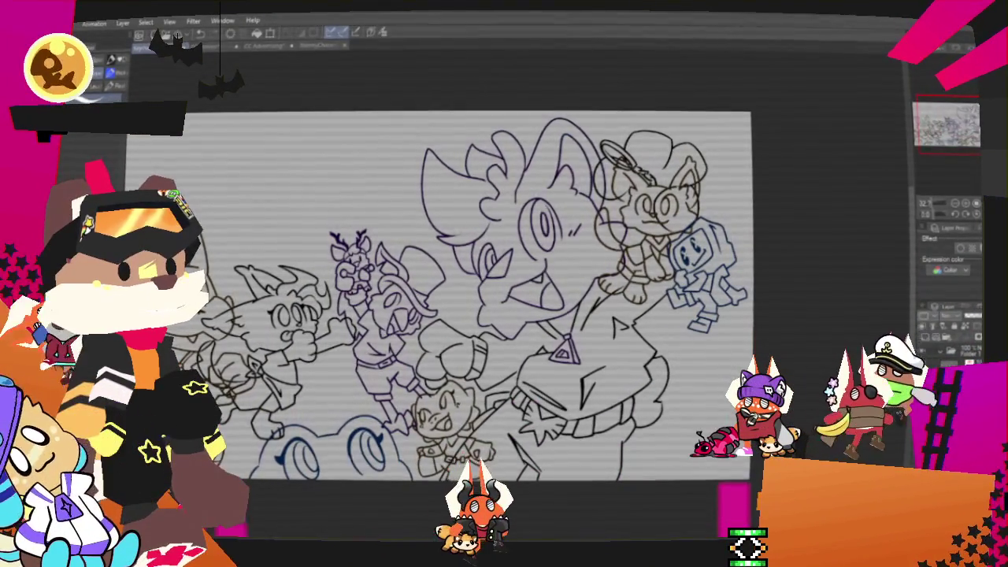
left_click_drag(439, 297, 591, 297)
scroll(543, 281, "up", 1)
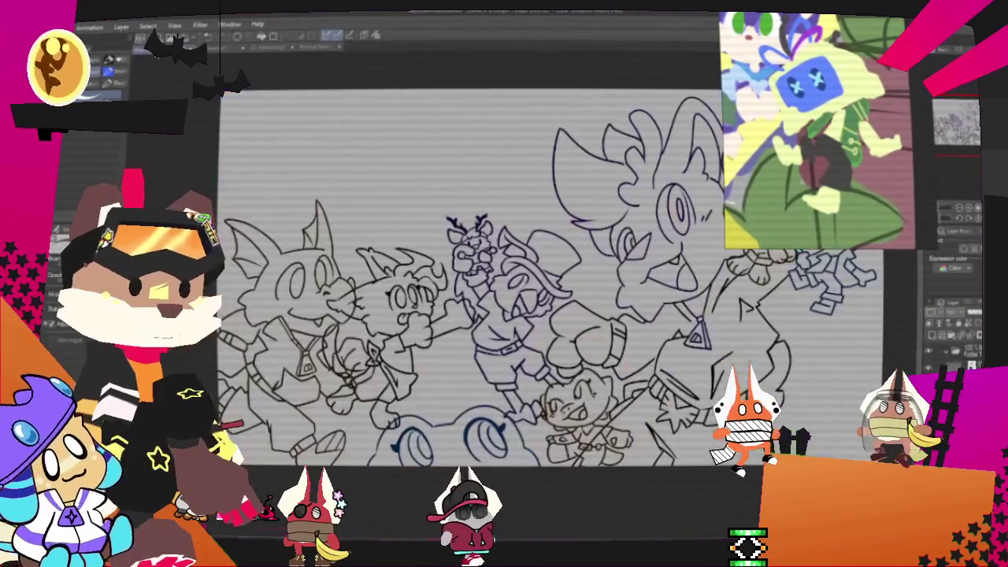
Zoom in on the robot and fill its head, hand and legs pale yellow
scroll(566, 212, "down", 3)
scroll(565, 211, "down", 3)
scroll(565, 211, "up", 2)
scroll(579, 217, "up", 2)
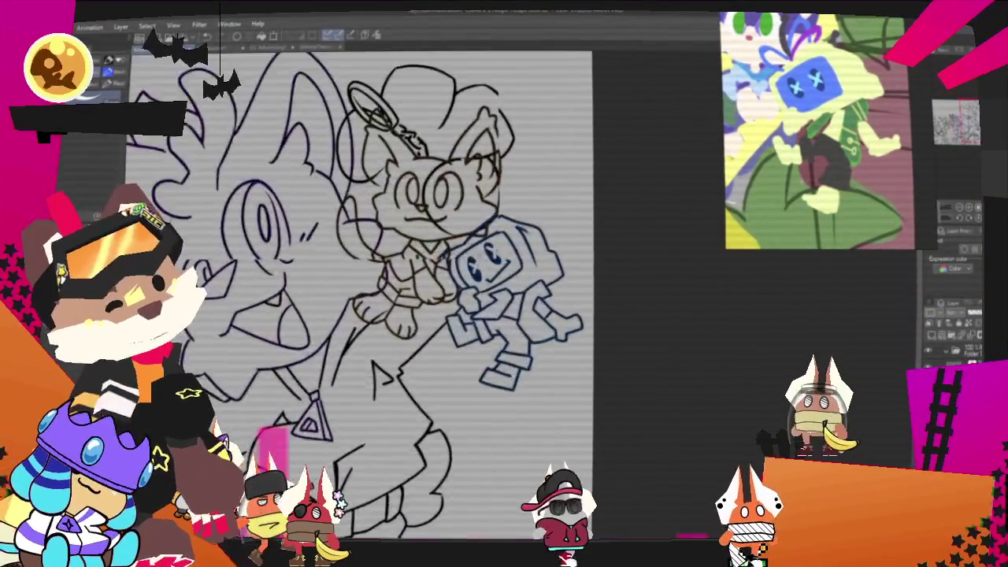
scroll(596, 225, "up", 2)
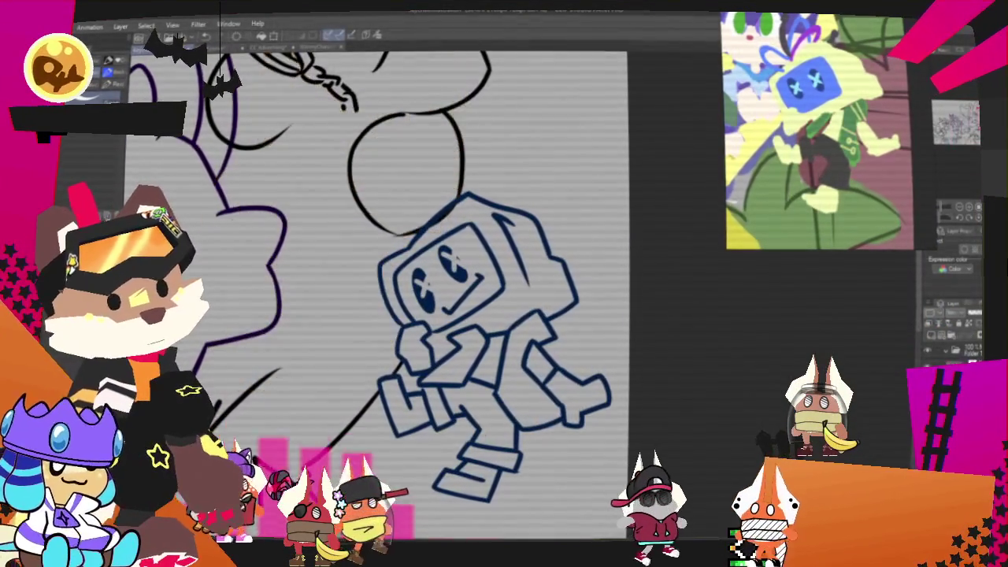
scroll(488, 331, "up", 1)
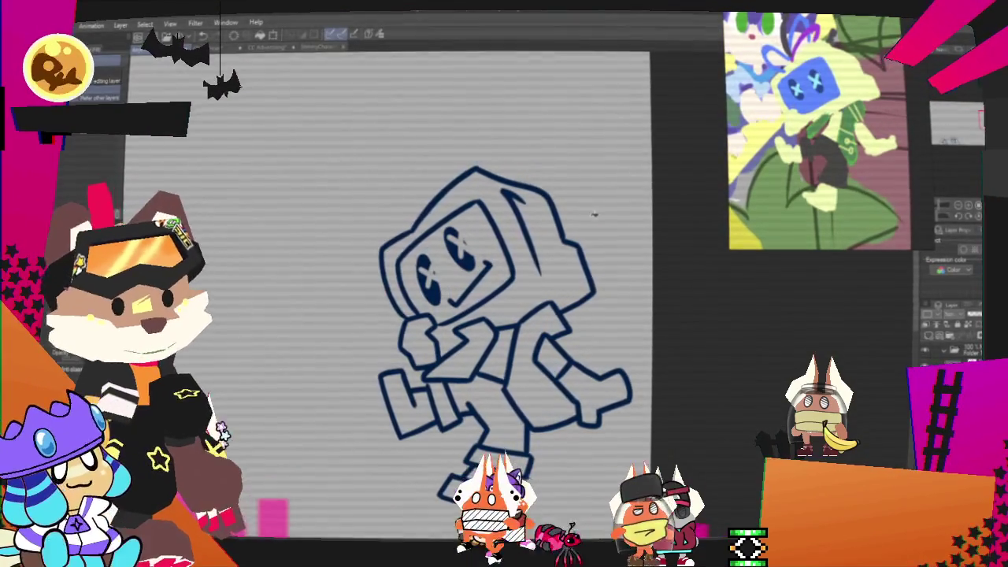
left_click(550, 277)
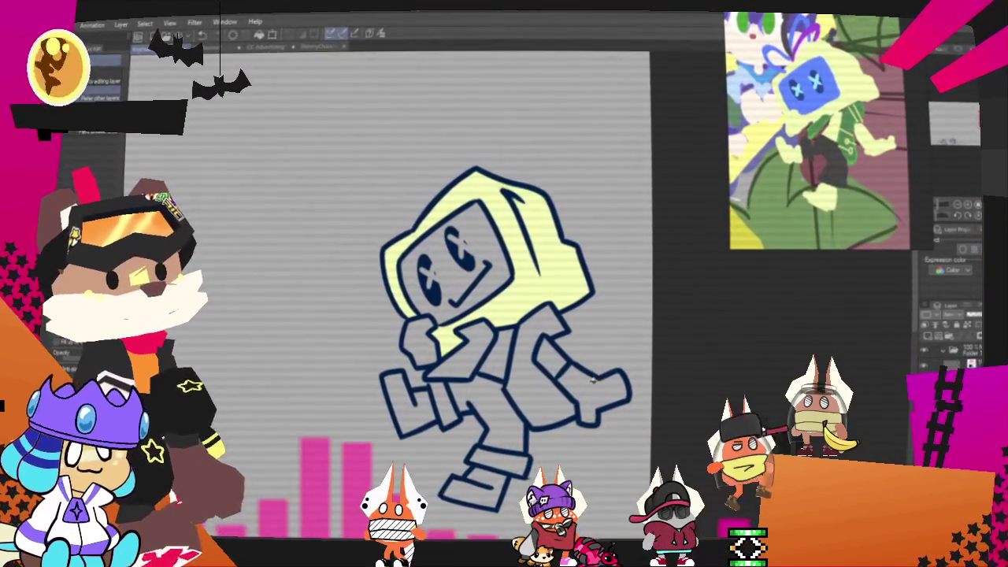
left_click(592, 381)
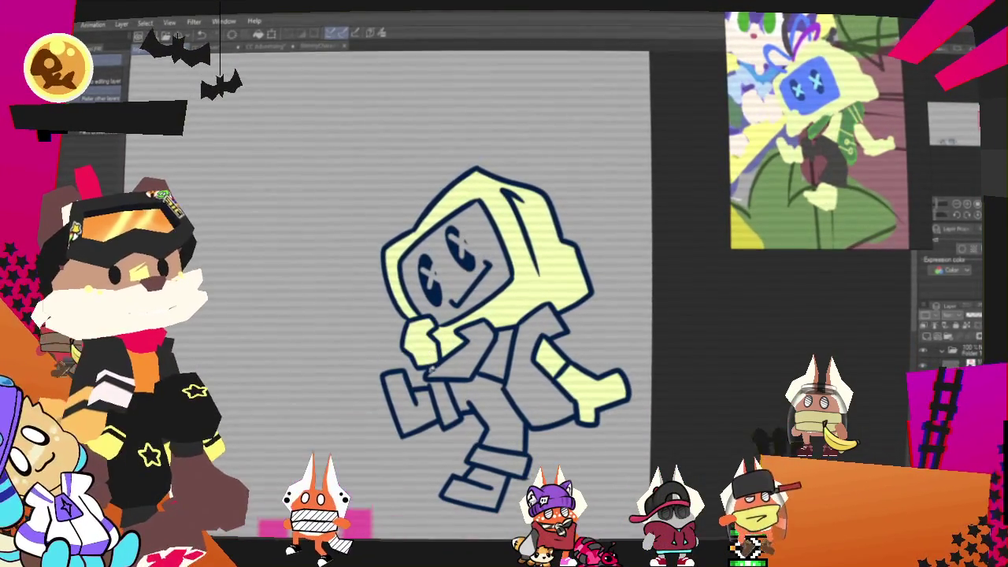
left_click(406, 406)
left_click(477, 487)
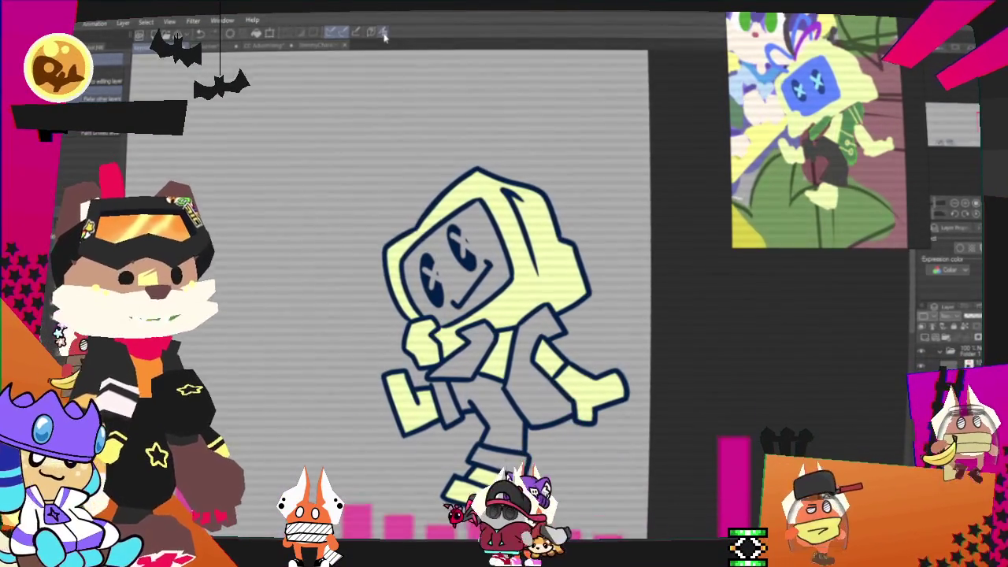
Fill the robot's shorts dark grey and both sides of its shirt with green from the reference
left_click(517, 414)
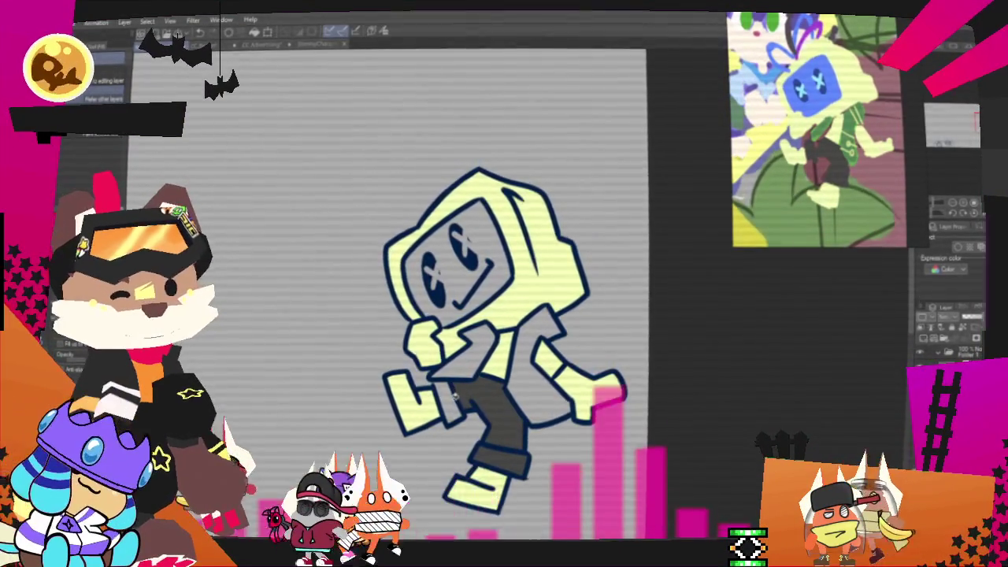
scroll(455, 398, "up", 1)
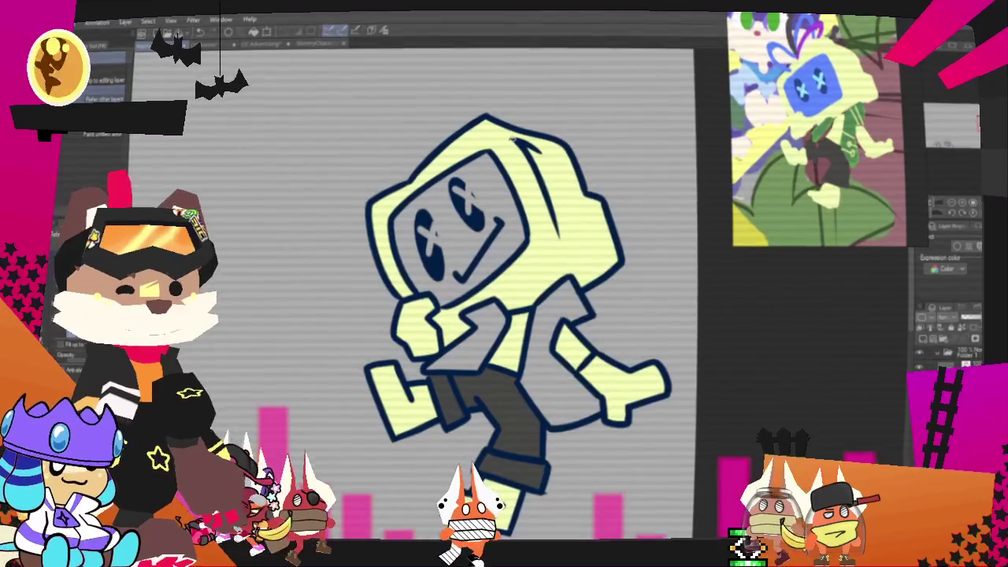
left_click(867, 142)
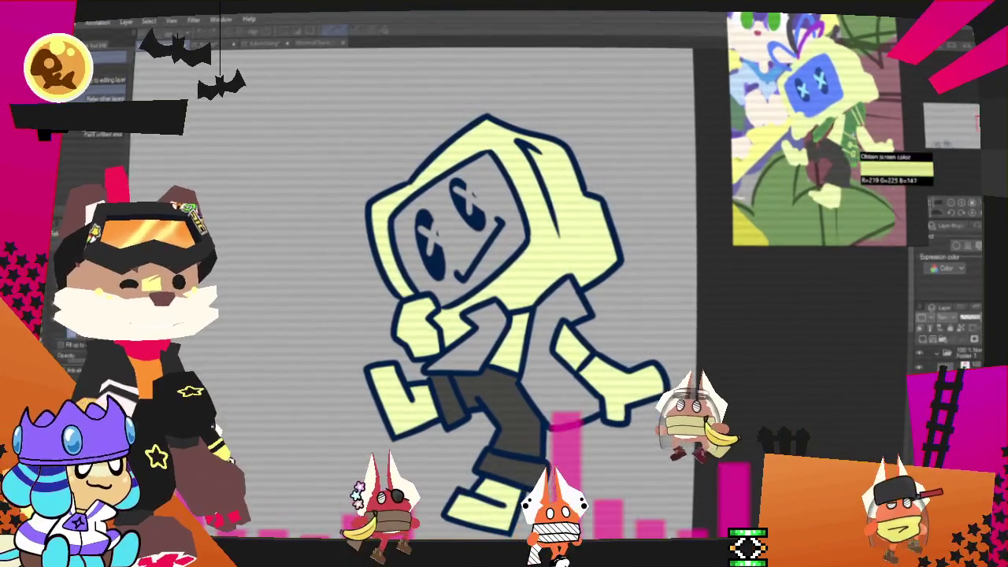
left_click(552, 362)
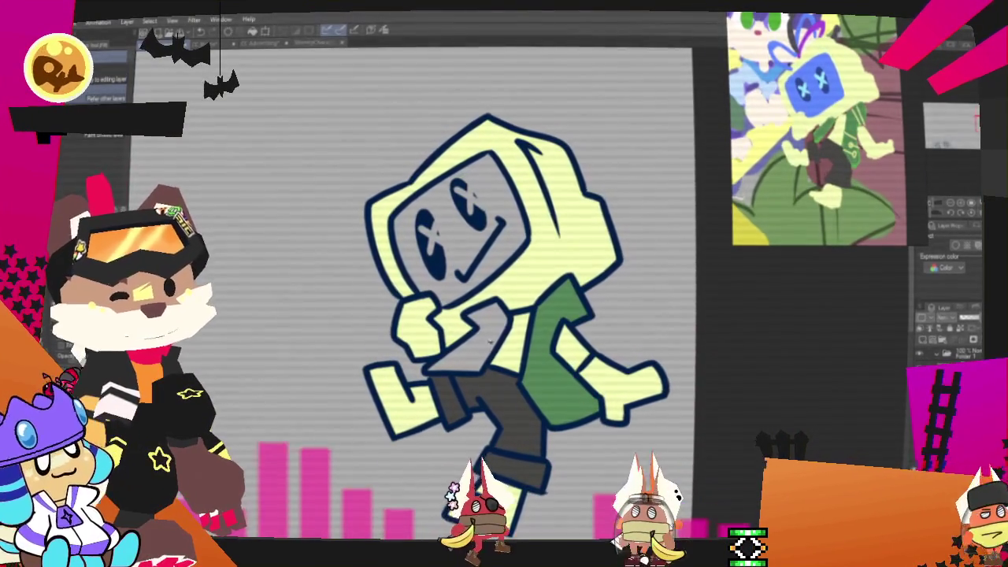
left_click(481, 339)
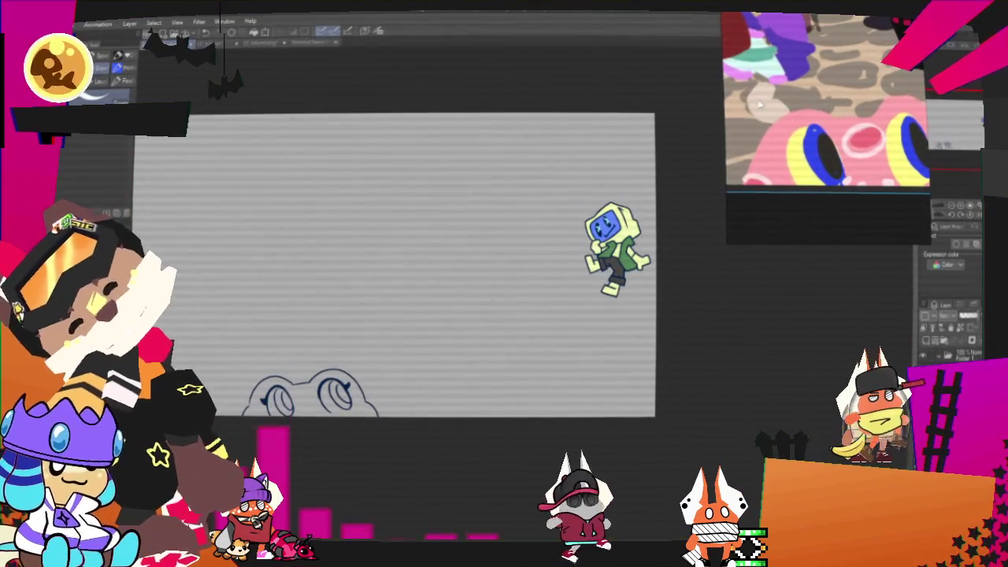
Fill the cloud-shaped creature at the bottom of the canvas pink
left_click(311, 398)
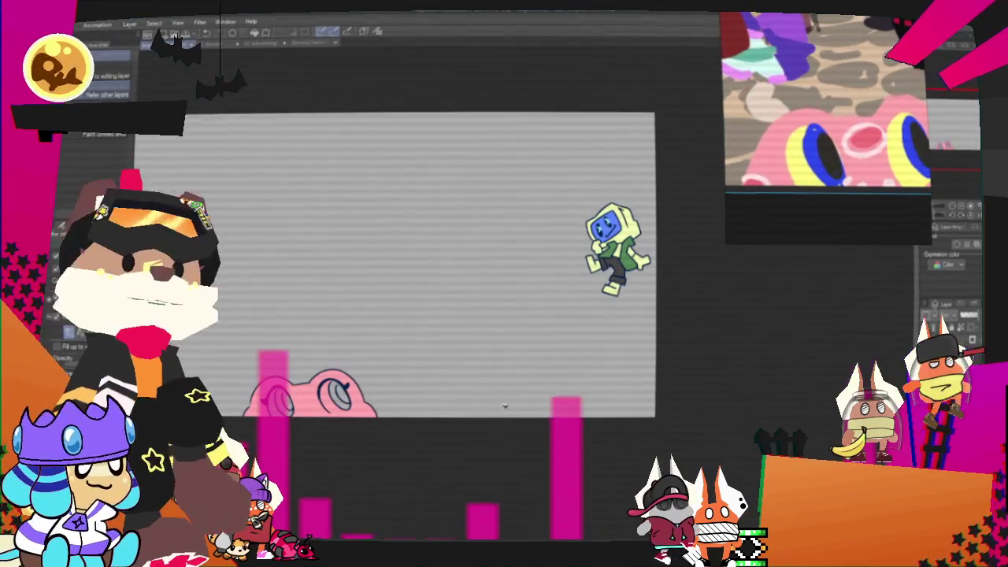
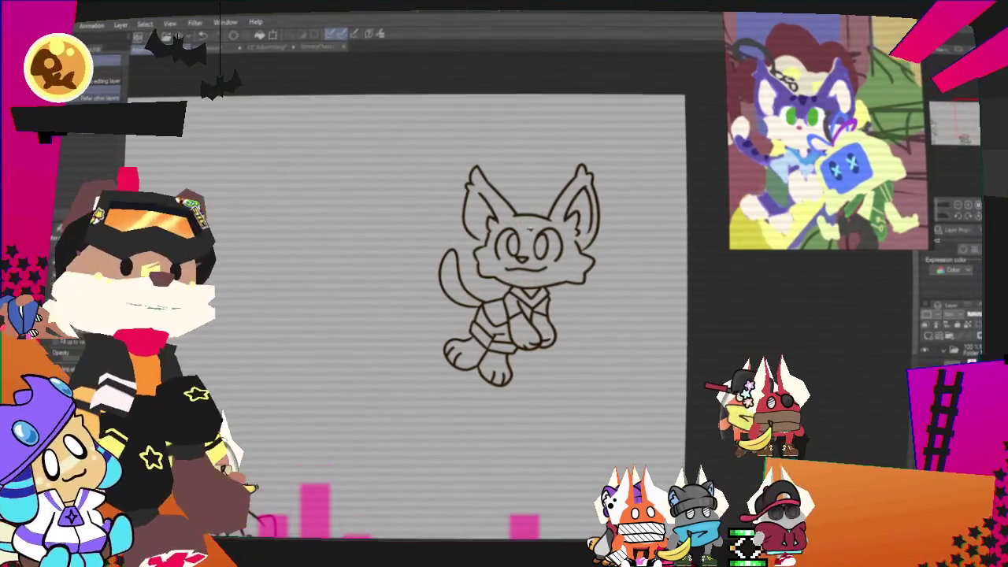
Undo a stray purple background fill and brush purple inside the cat's left ear
left_click(449, 188)
key("ctrl+z")
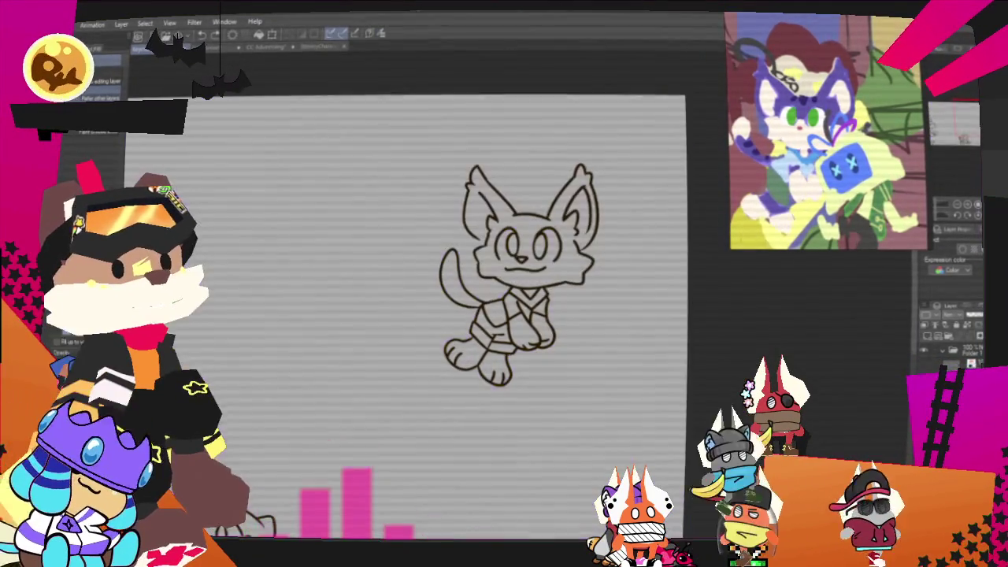
key("p")
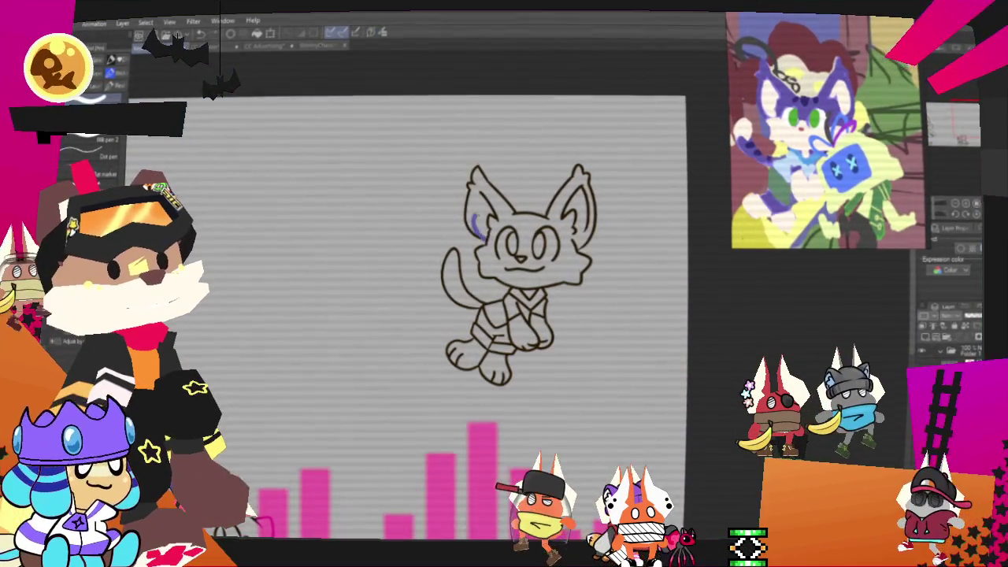
left_click_drag(473, 224, 480, 234)
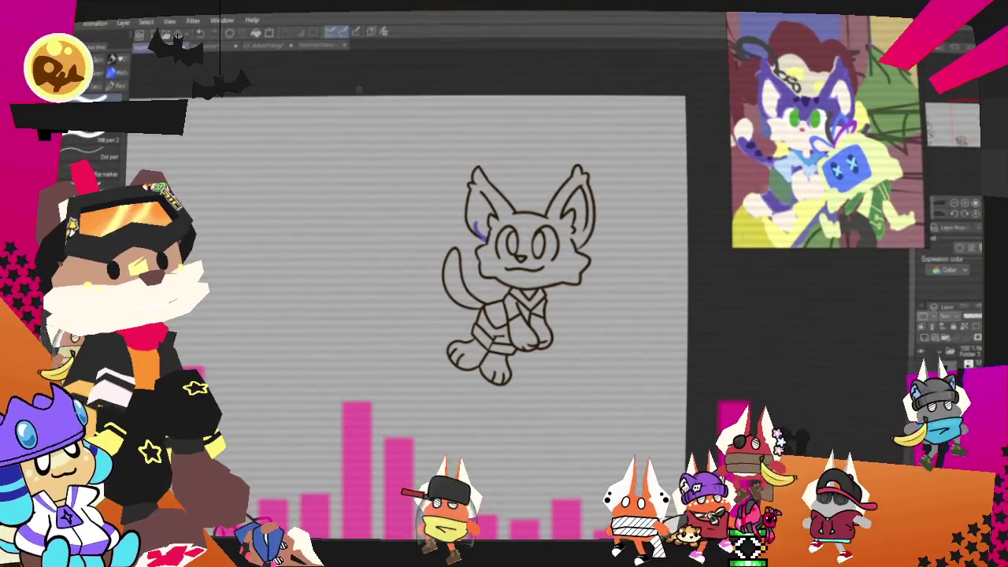
Flood-fill the cat's head and tail with purple
key("g")
left_click(501, 200)
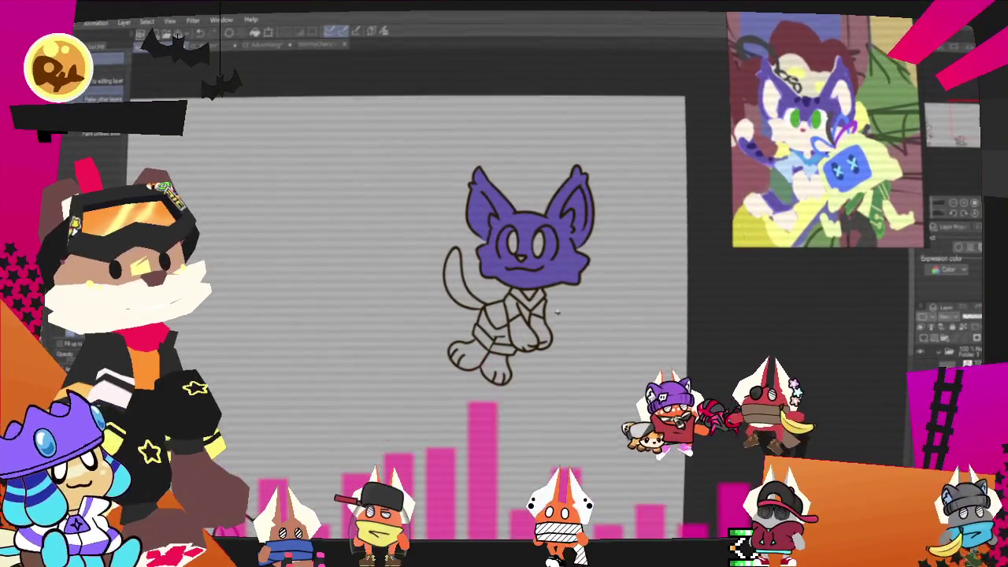
left_click(455, 272)
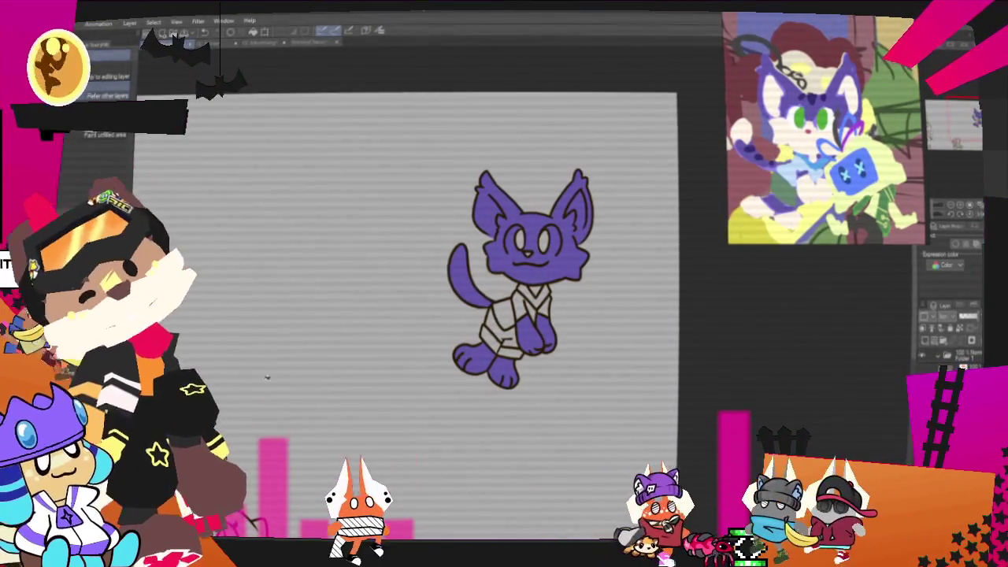
Zoom in and brush a wide cream patch inside the cat's left ear
key("p")
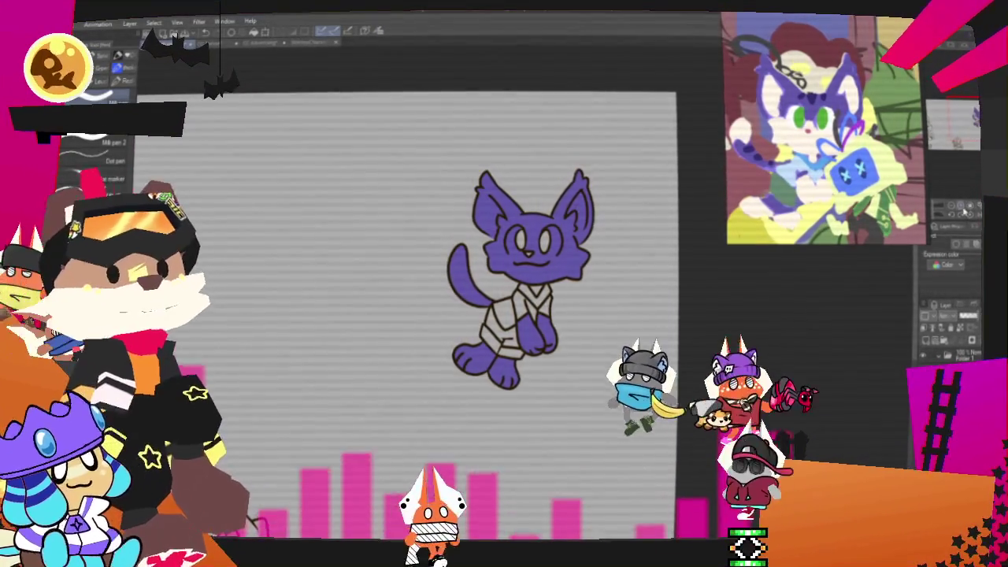
scroll(612, 172, "up", 2)
scroll(612, 172, "up", 2)
scroll(613, 171, "up", 2)
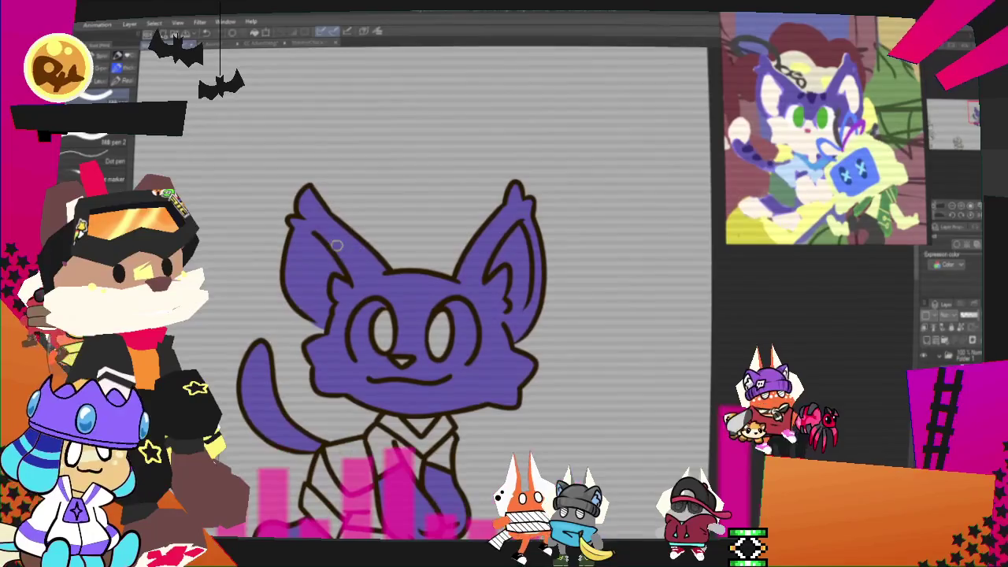
left_click_drag(313, 235, 329, 318)
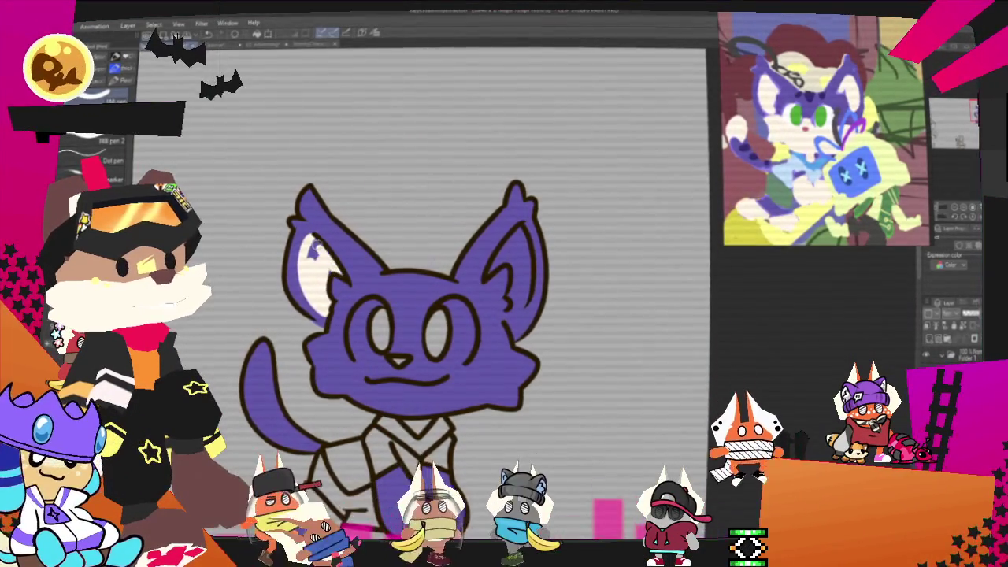
left_click_drag(311, 254, 335, 264)
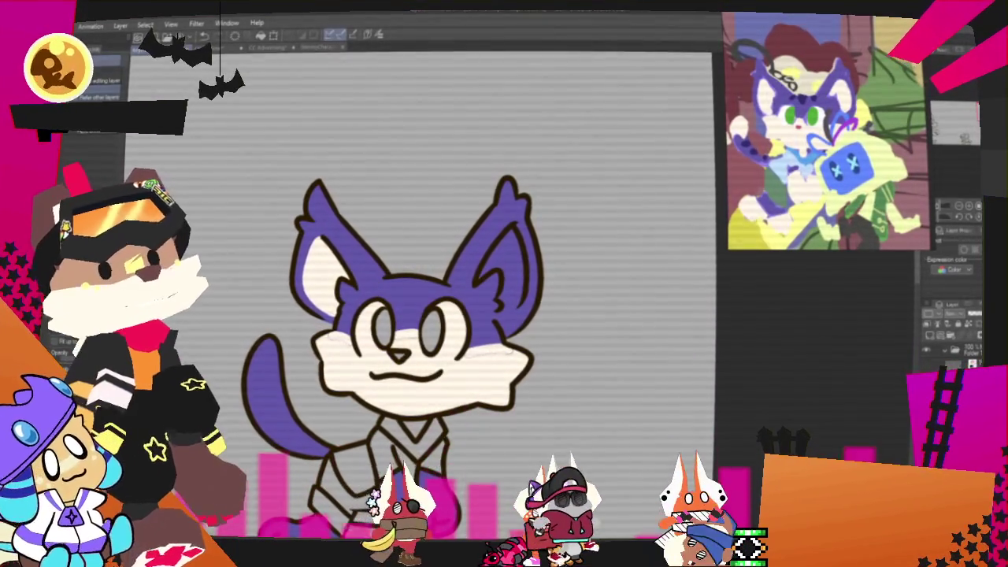
Fill the cat's left eye with green
key("p")
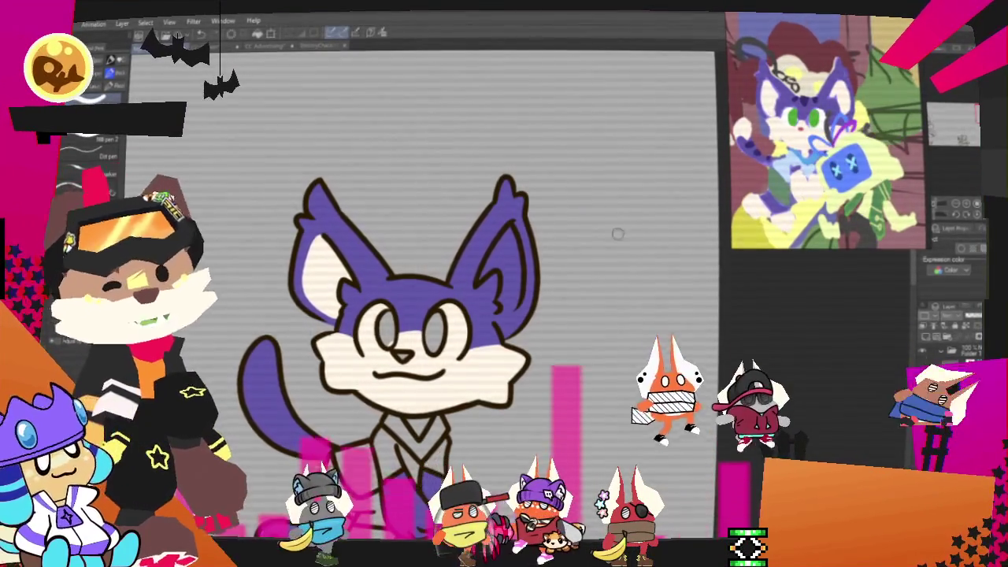
left_click(386, 329)
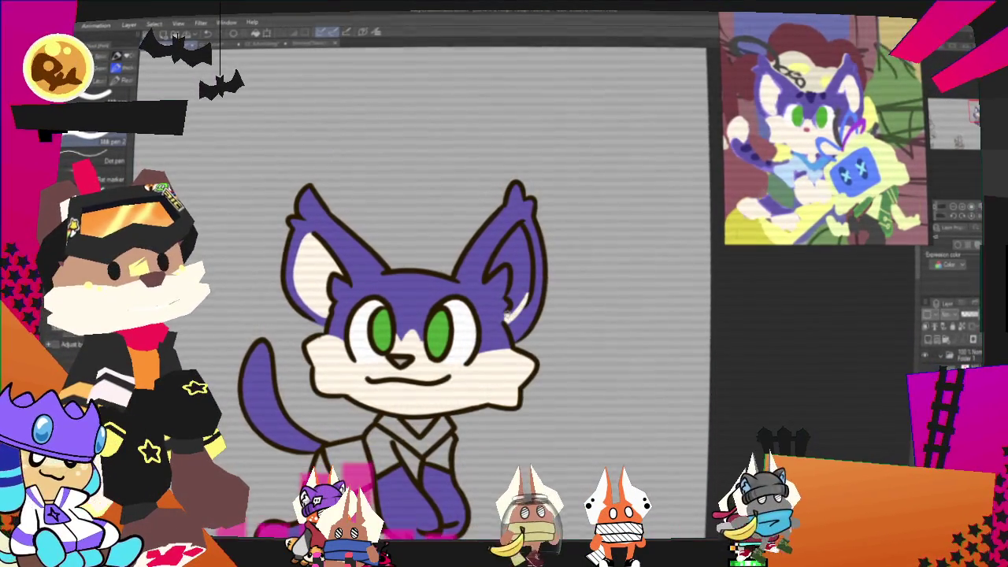
Finish the pale blue shirt with its darker collar, then select the cat's purple hand
key("g")
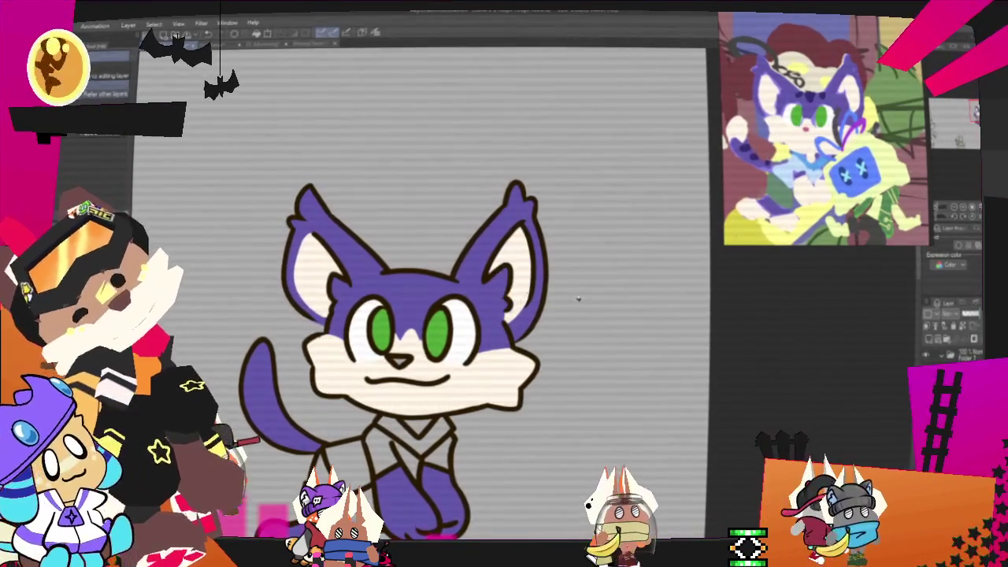
key("p")
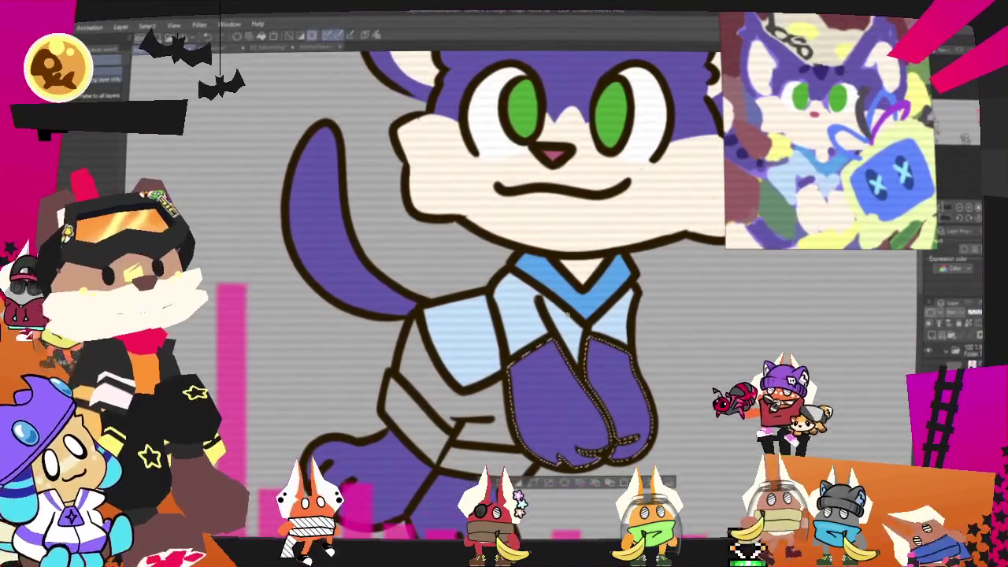
left_click(529, 346)
Paint the selected hand cream, then select the tail and brush a cream stripe across its tip
mouse_move(631, 368)
left_mouse_down()
mouse_move(512, 396)
mouse_move(631, 394)
left_mouse_up()
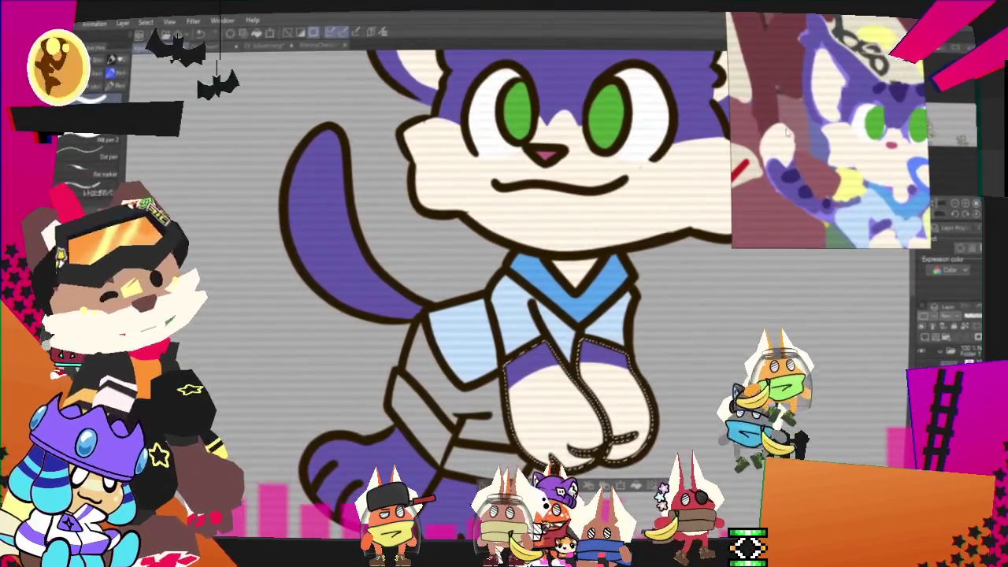
key("ctrl+d")
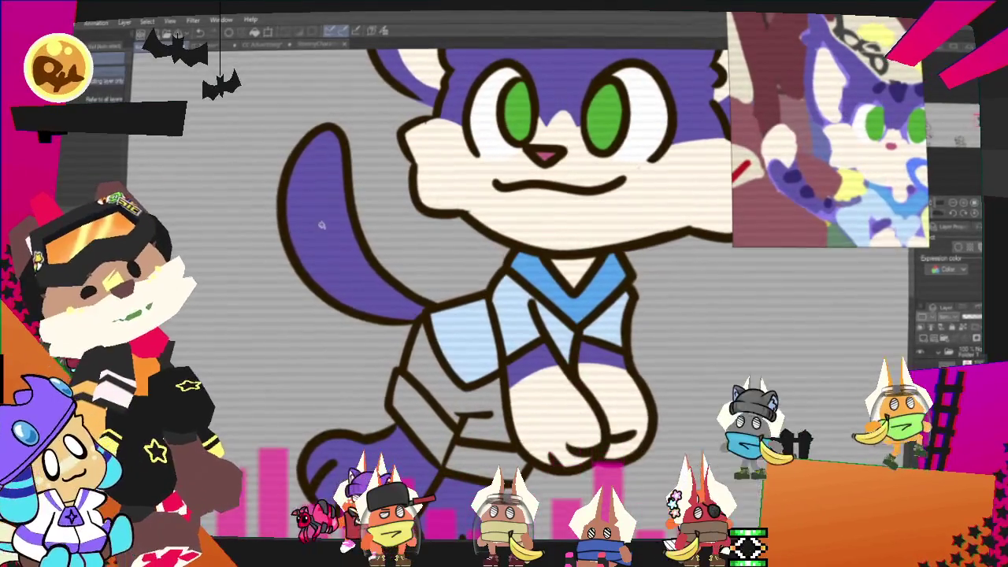
left_click(319, 221)
key("b")
mouse_move(287, 209)
left_mouse_down()
mouse_move(347, 193)
mouse_move(290, 207)
mouse_move(323, 185)
left_mouse_up()
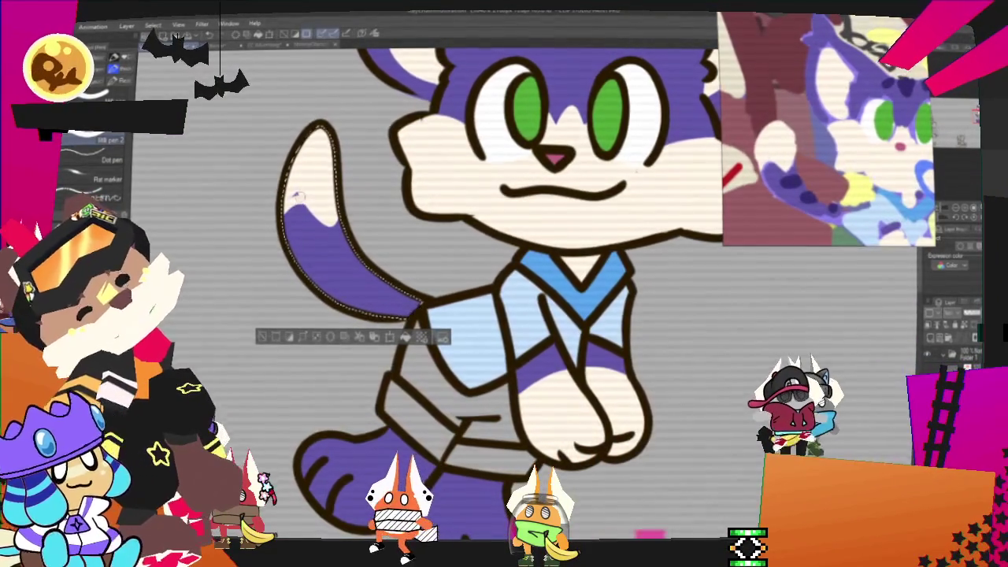
Extend the tail's purple upward, enlarge its cream tip, and clear the selection
left_click_drag(339, 161, 336, 246)
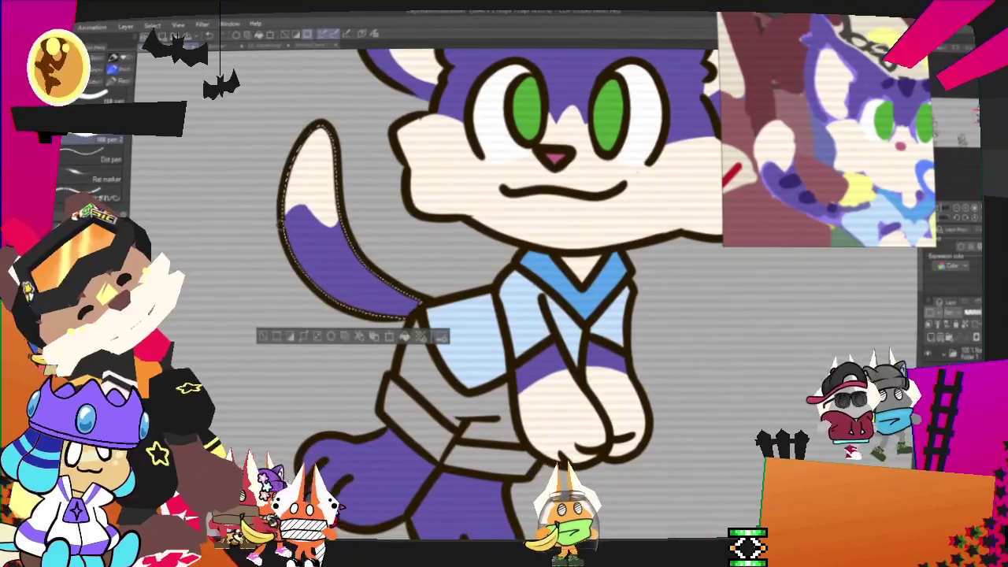
left_click_drag(319, 217, 299, 194)
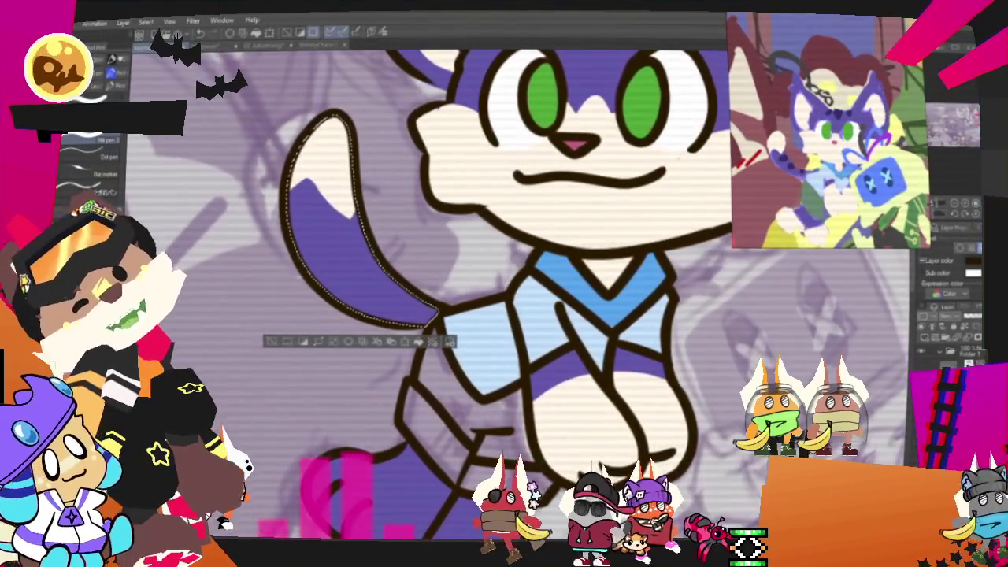
key("ctrl+d")
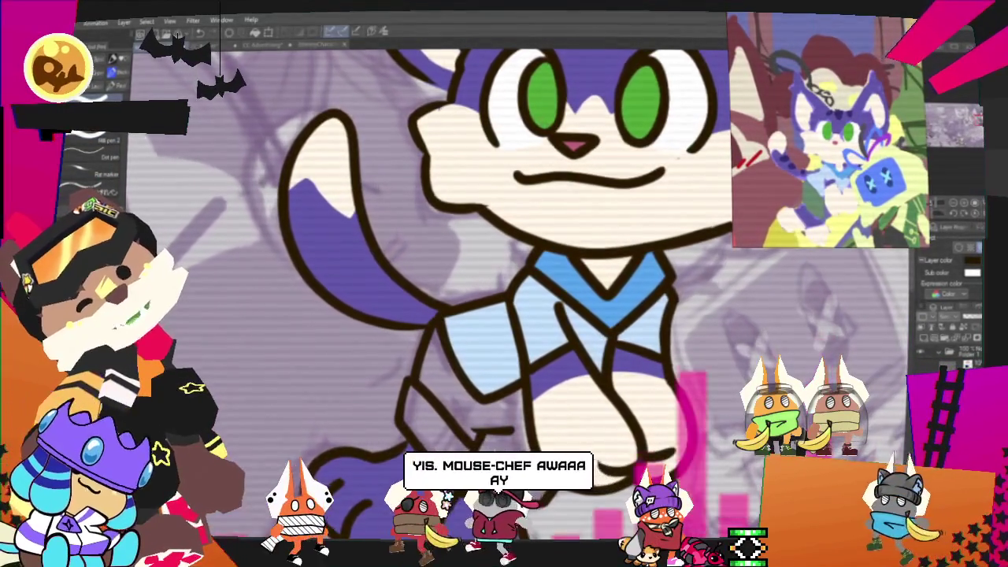